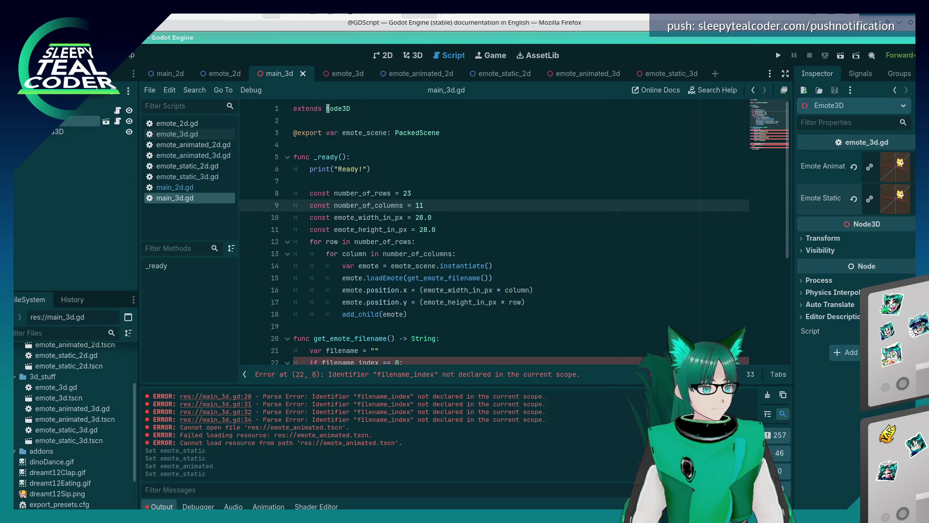
Select the Main-3D root node and save the scene and its script.
click(92, 111)
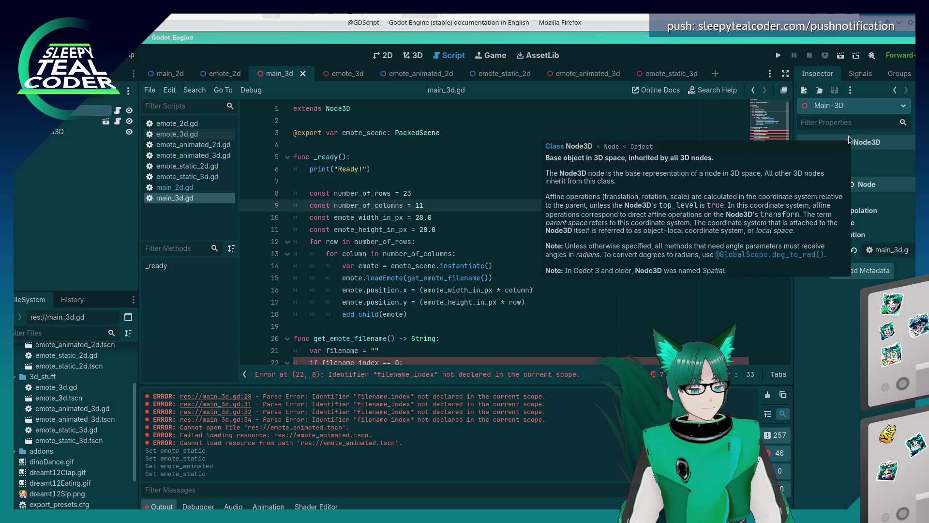
click(400, 133)
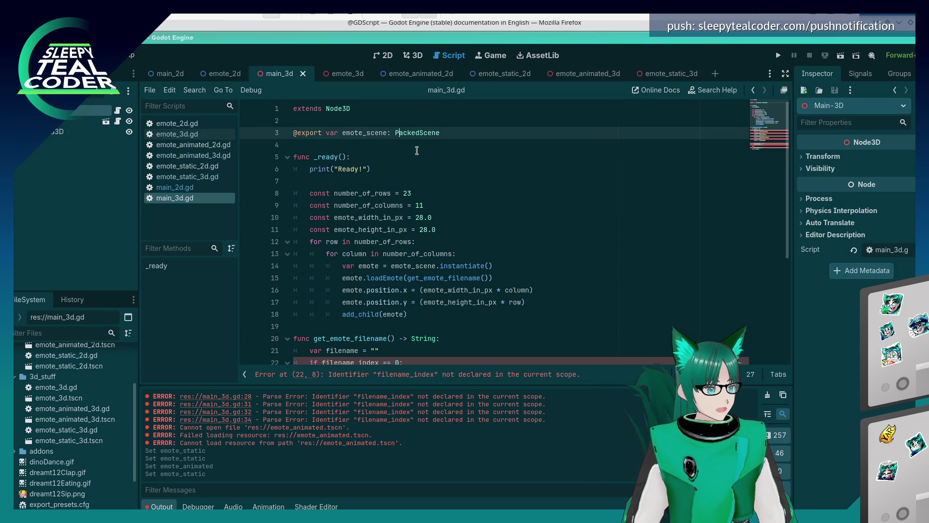
key(ctrl+s)
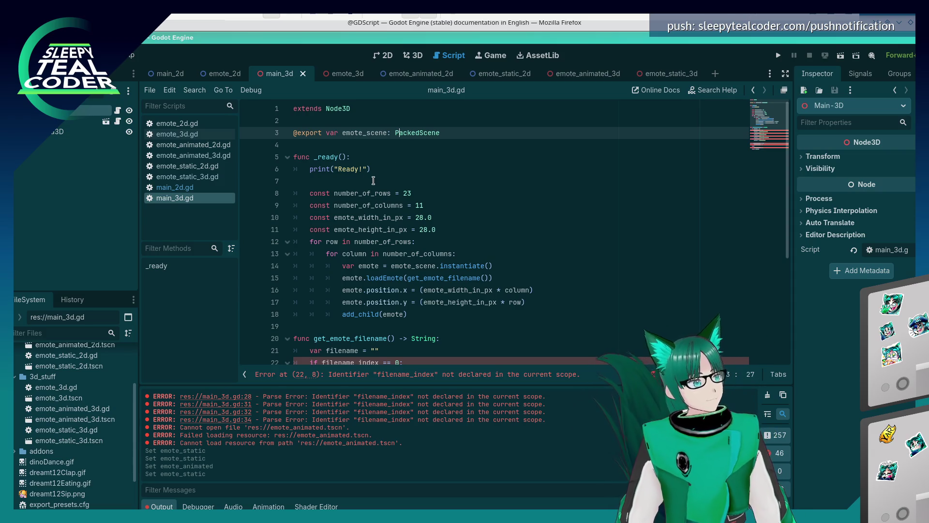
click(365, 146)
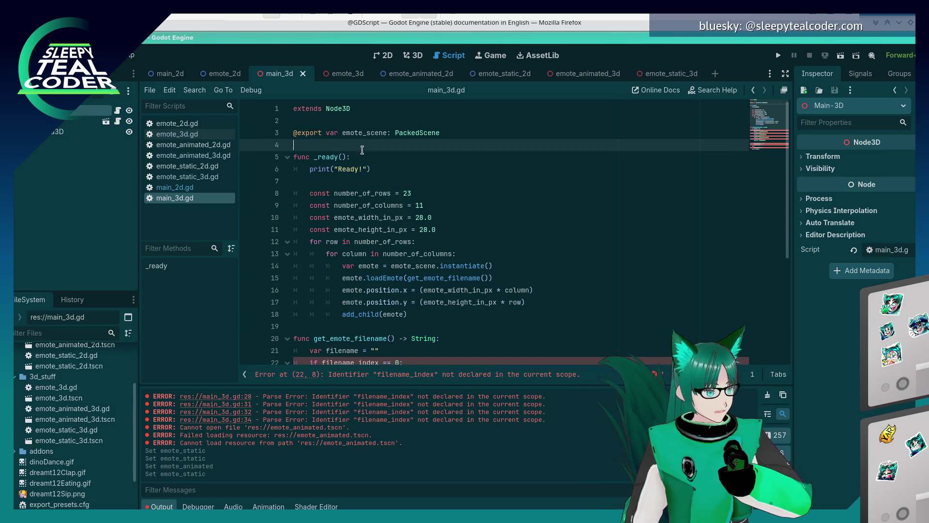
Compare the emote_scene export line in main_2d.gd, then save main_3d.gd.
click(175, 187)
scroll(455, 231, up, 10)
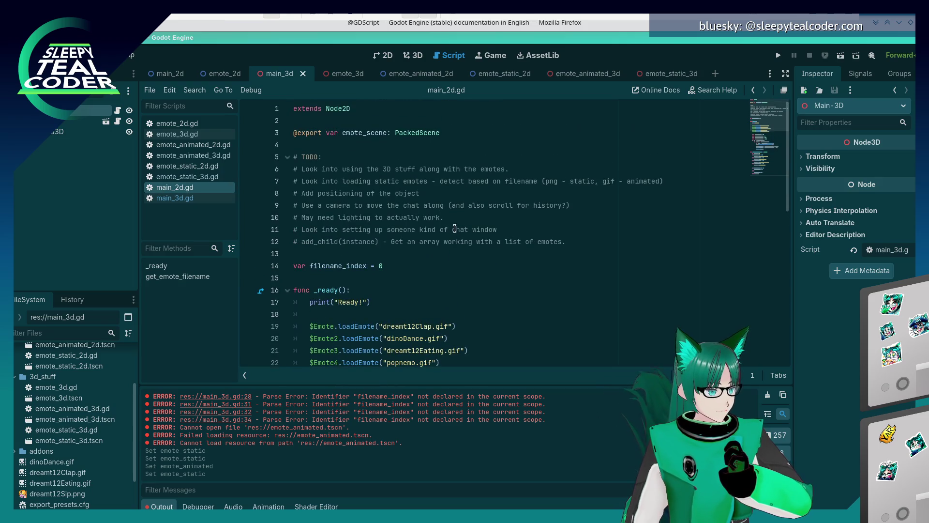
triple_click(451, 140)
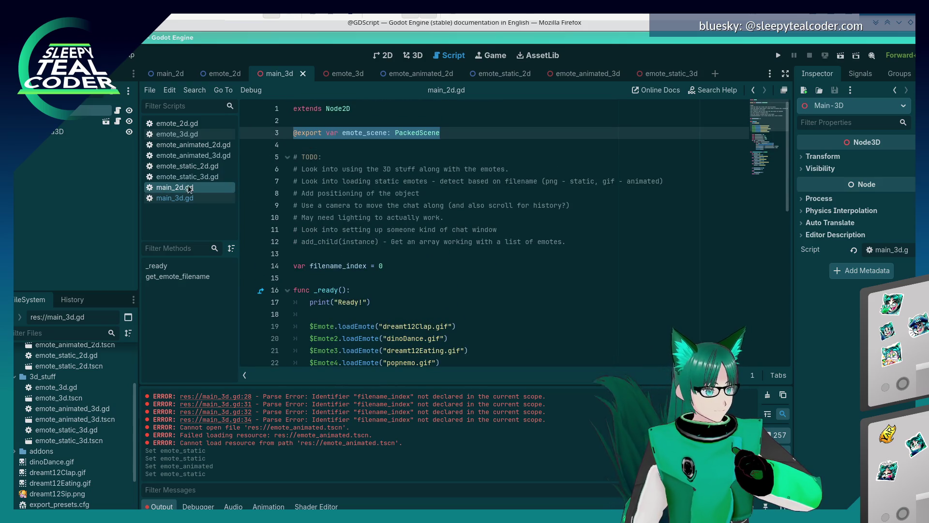
click(187, 199)
click(452, 132)
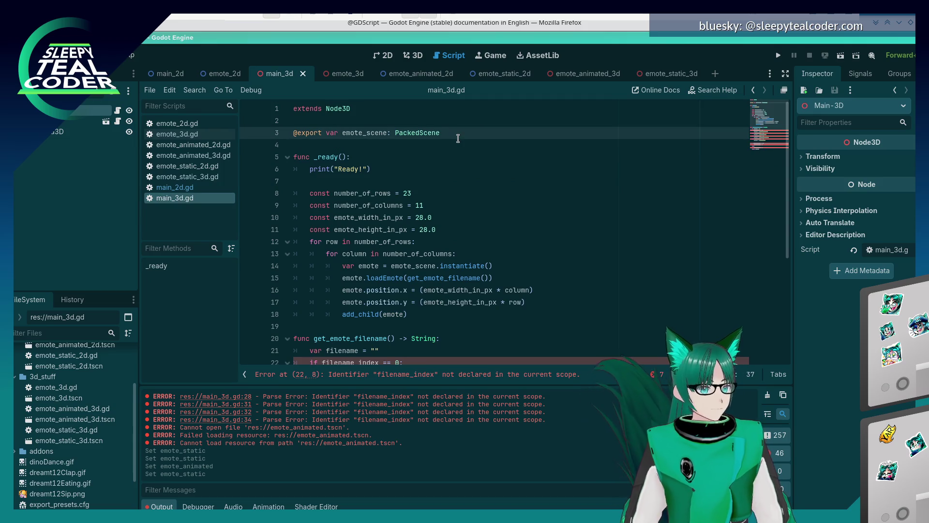
key(ctrl+s)
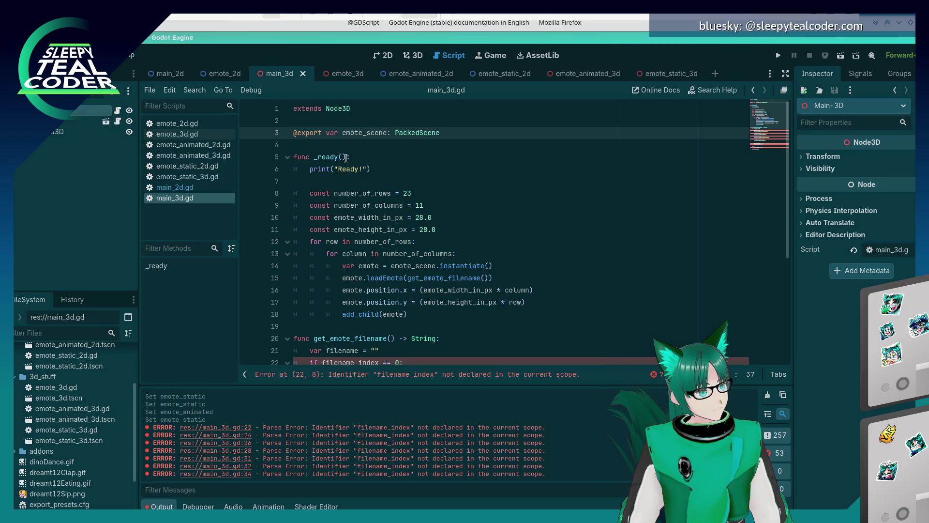
Briefly change emote_scene to emote_scene2, revert it, and save the script.
click(390, 134)
text(2)
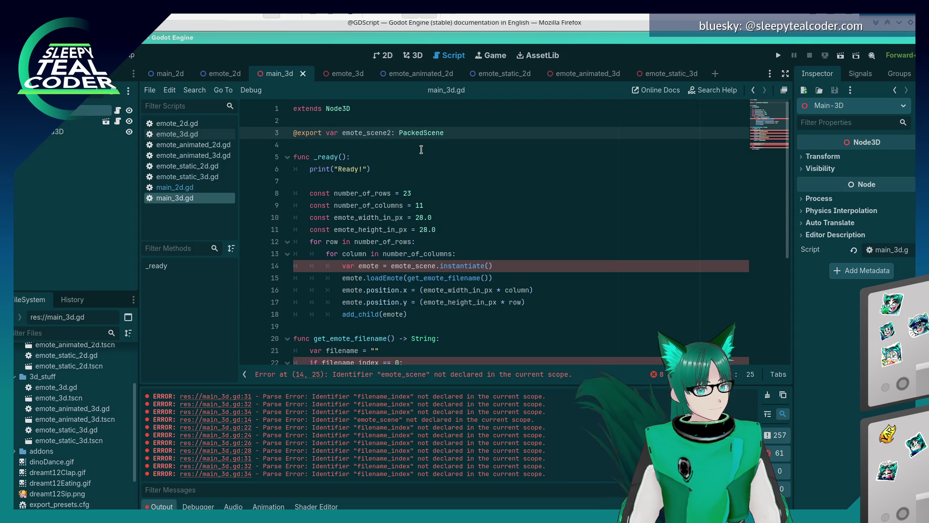
key(BackSpace)
key(ctrl+s)
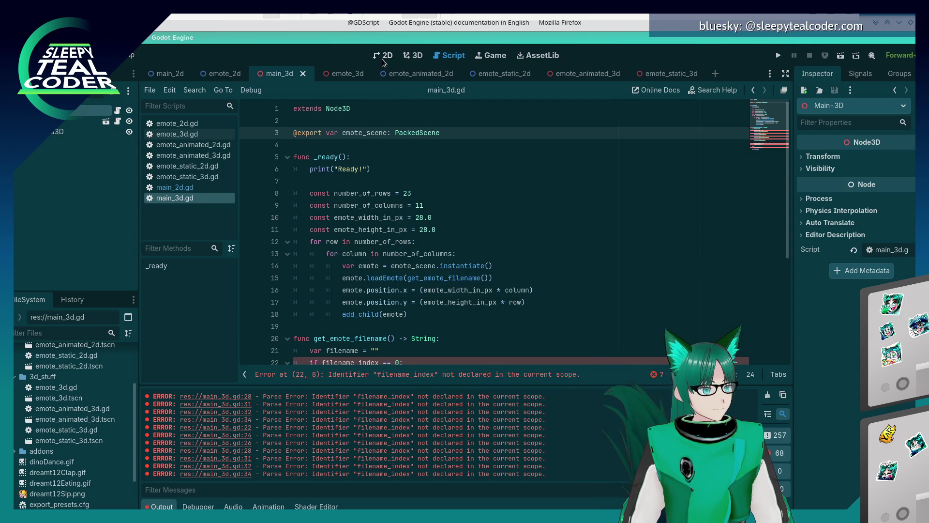
View the main_3d scene in 3D and review the main_3d.gd and emote_3d.gd scripts.
click(412, 55)
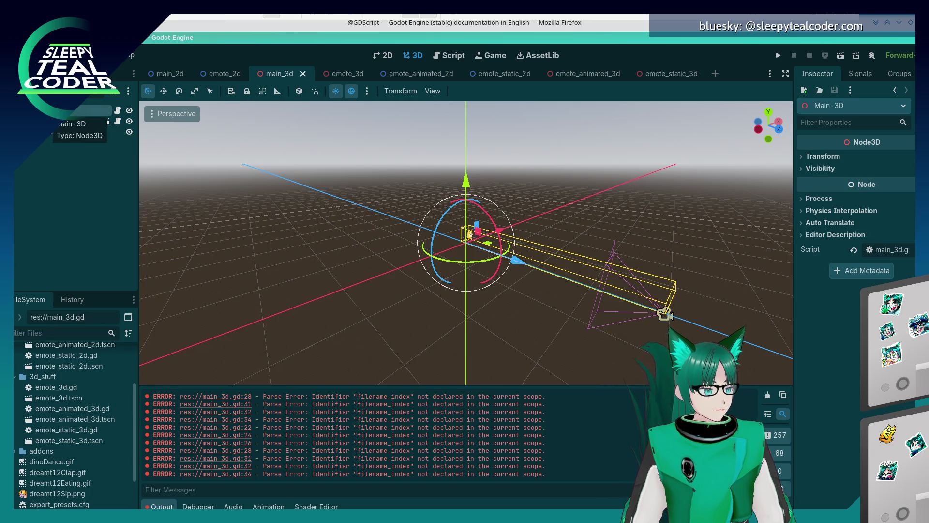
click(116, 111)
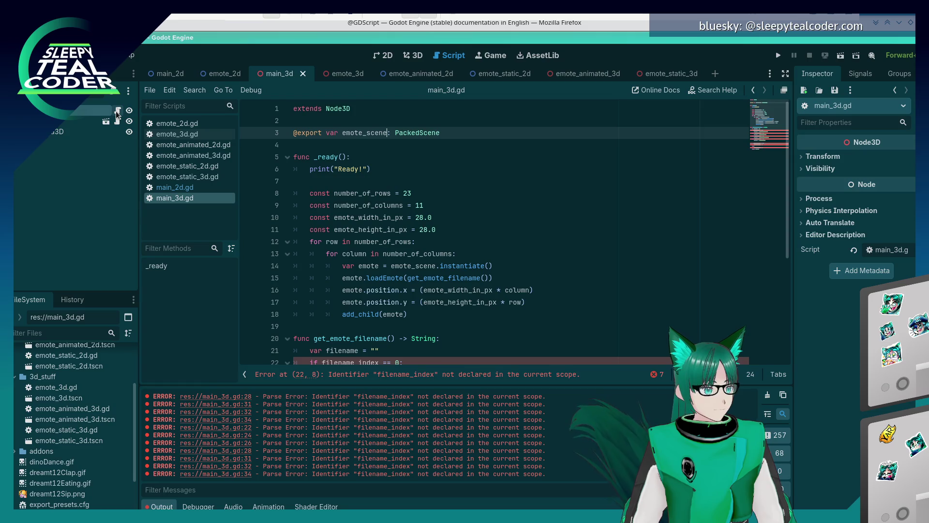
click(117, 122)
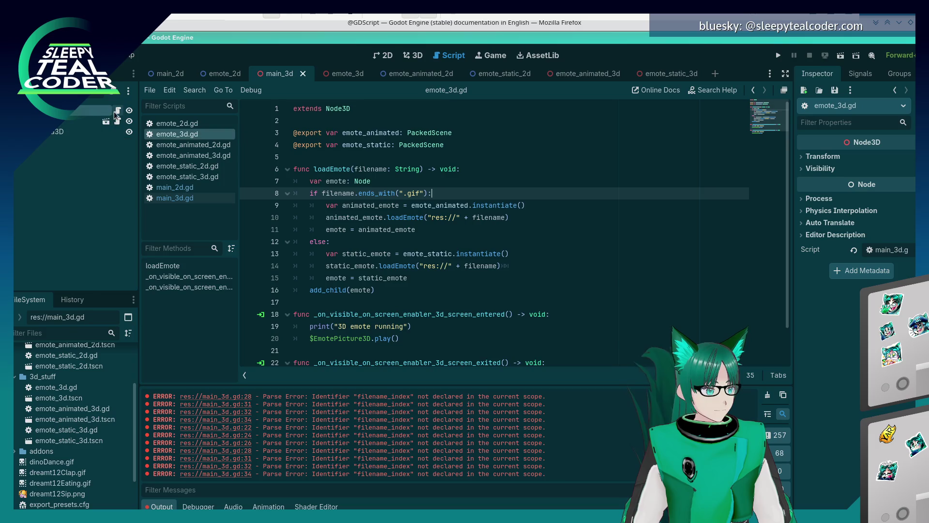
click(117, 111)
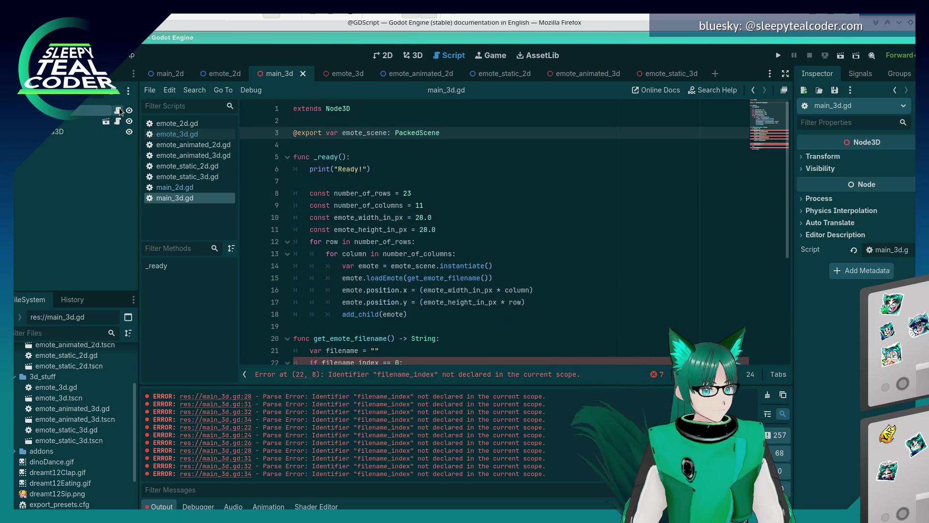
scroll(433, 194, down, 3)
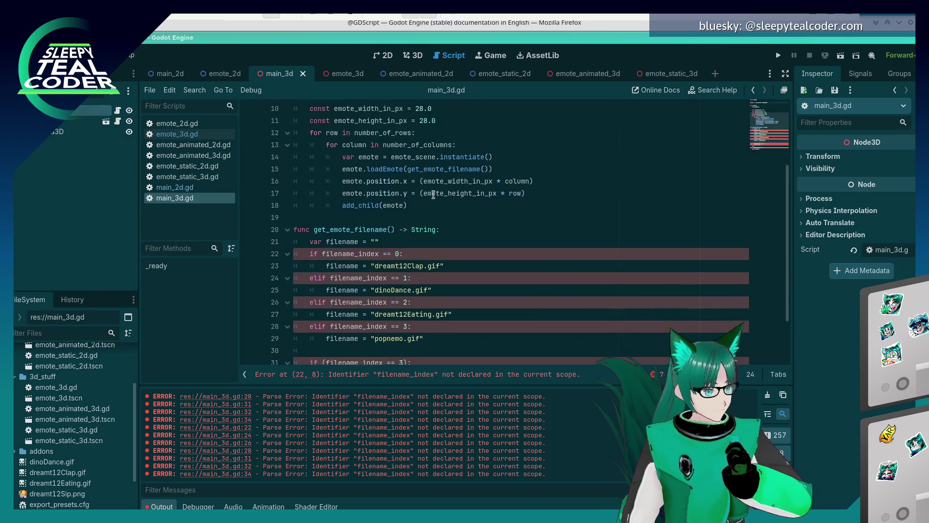
scroll(433, 194, down, 2)
scroll(412, 189, up, 5)
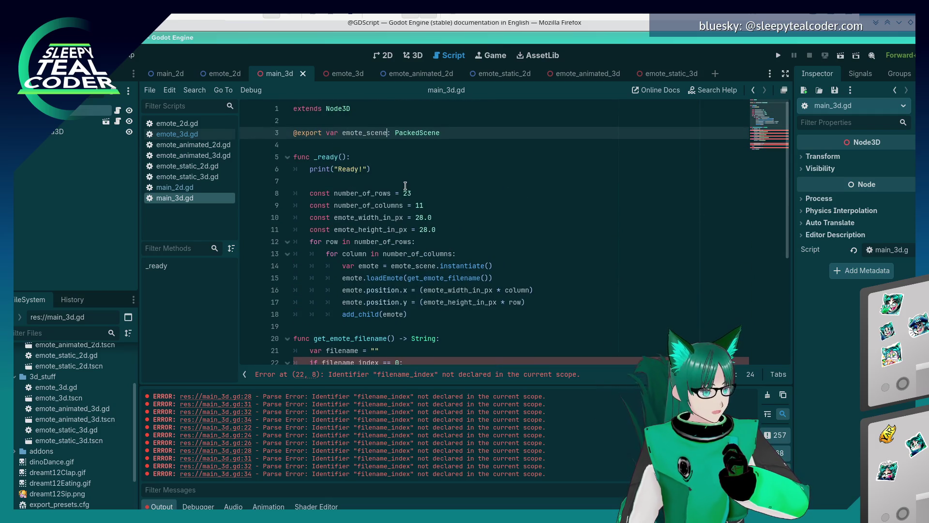
Copy the filename_index = 0 declaration from main_2d.gd and return to main_3d.gd.
click(193, 188)
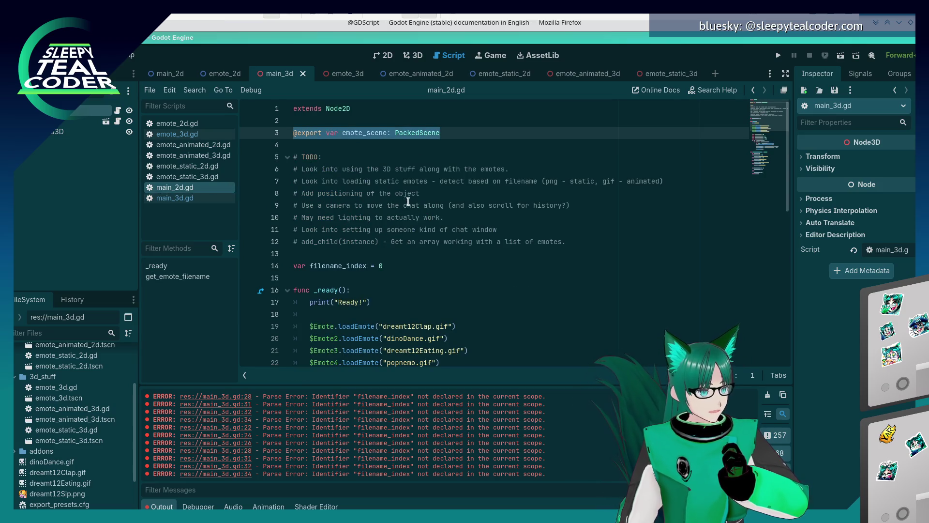
click(401, 268)
key(shift+Home)
key(ctrl+c)
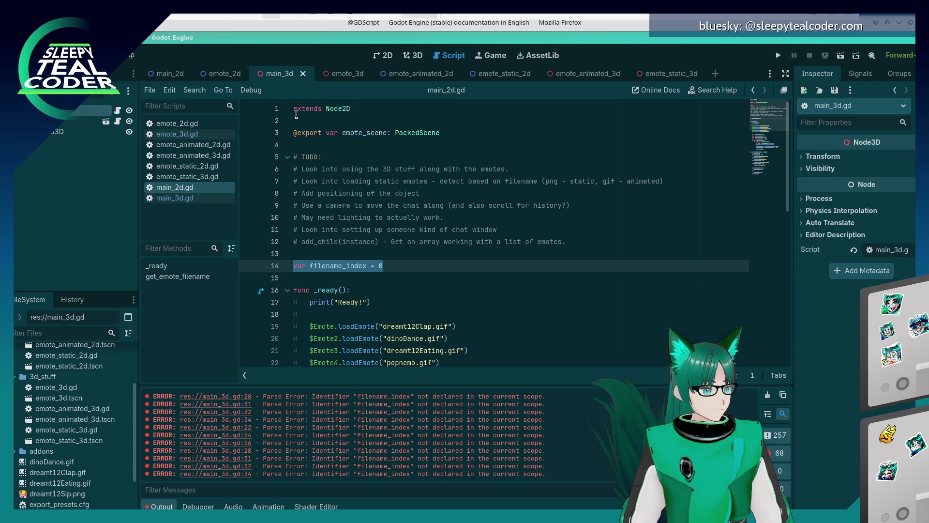
click(193, 199)
click(377, 144)
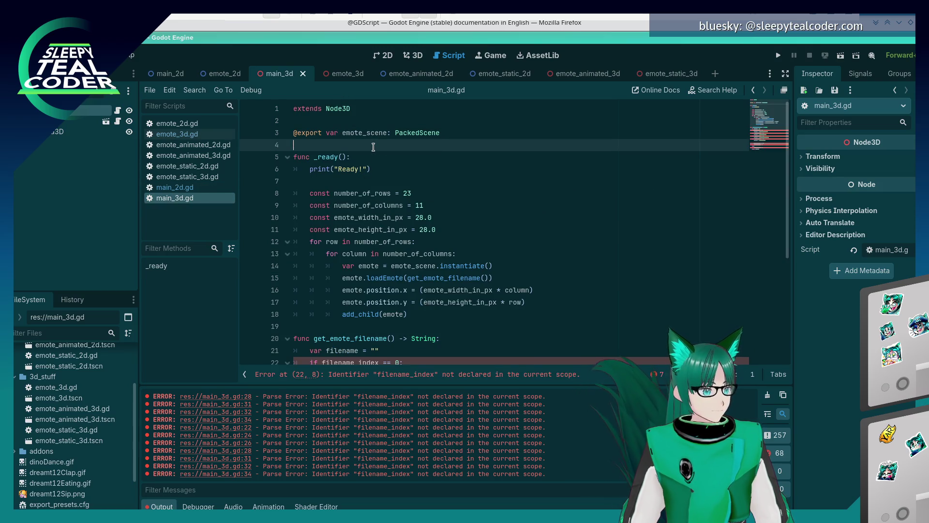
Paste var filename_index = 0 on a new line below the export in main_3d.gd.
key(Return)
key(Return)
key(Up)
key(ctrl+v)
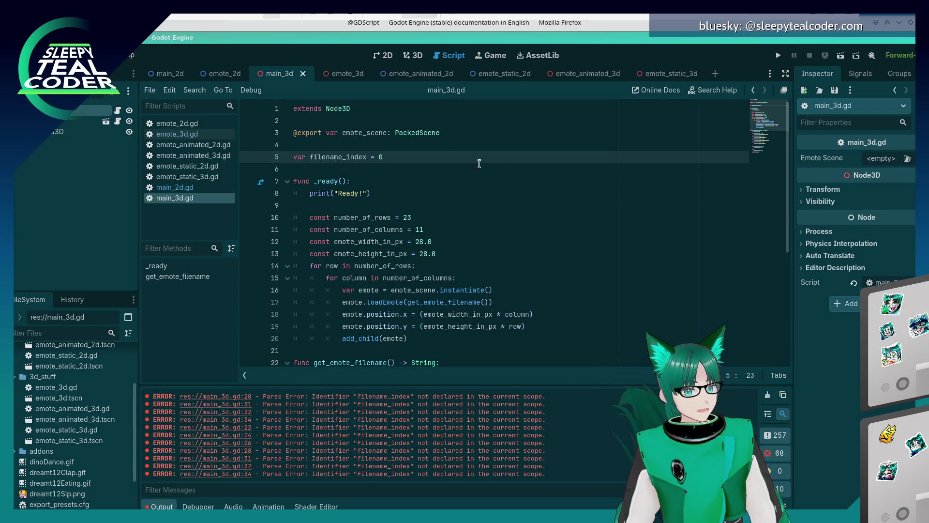
Assign emote_3d.tscn as the root node's Emote Scene and save the scene.
click(907, 159)
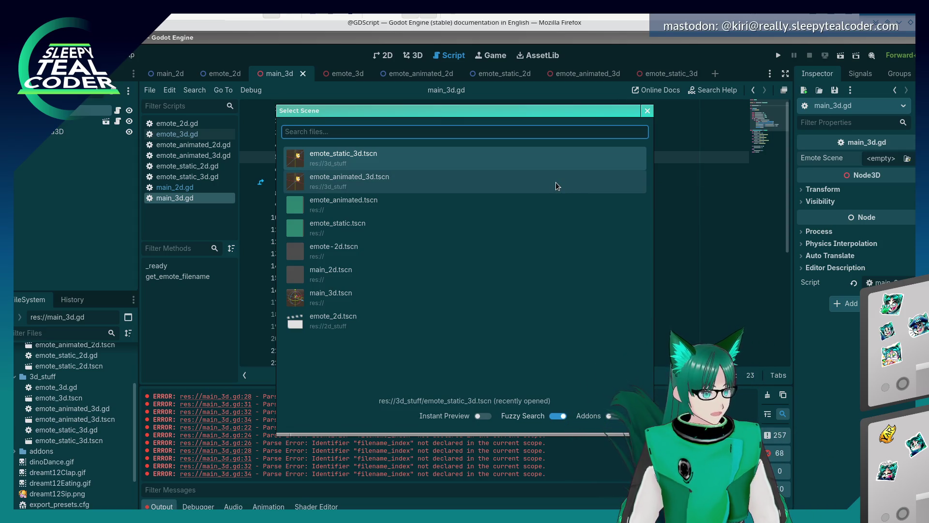
text(emote_3d)
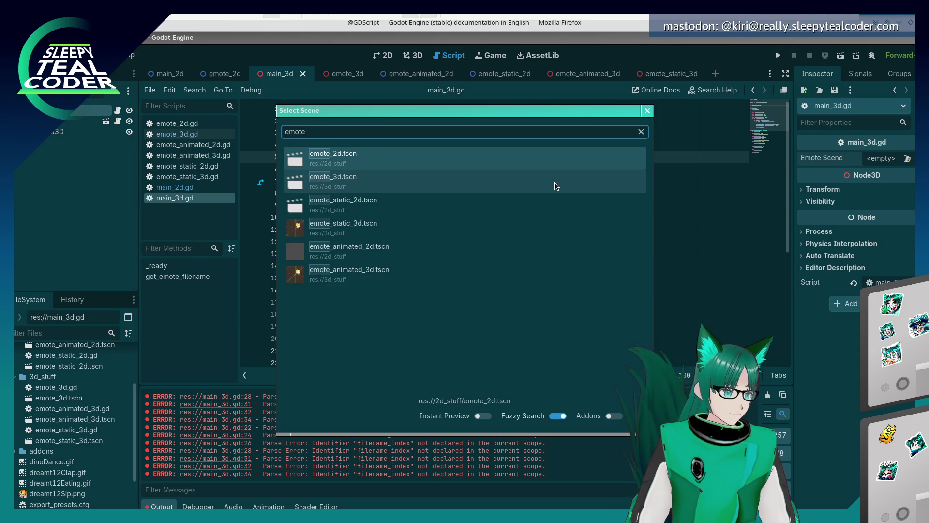
double_click(448, 165)
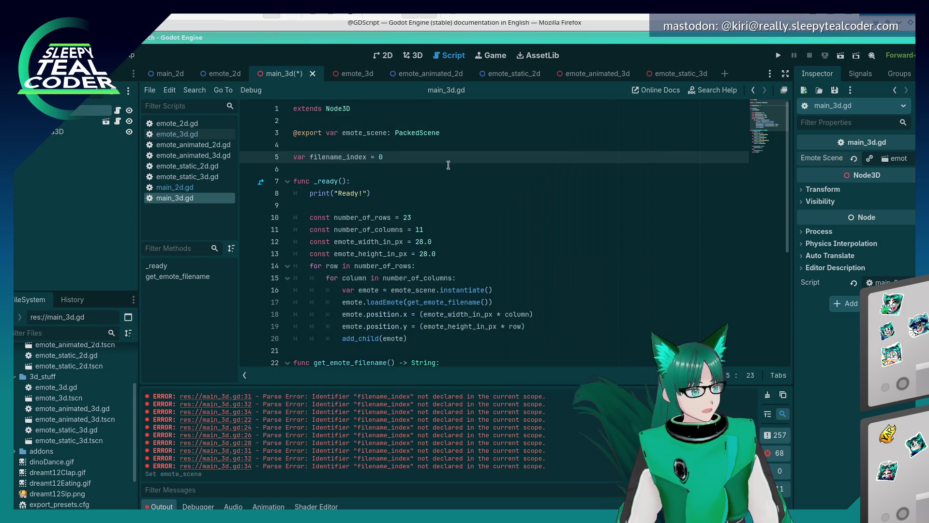
click(448, 165)
key(ctrl+s)
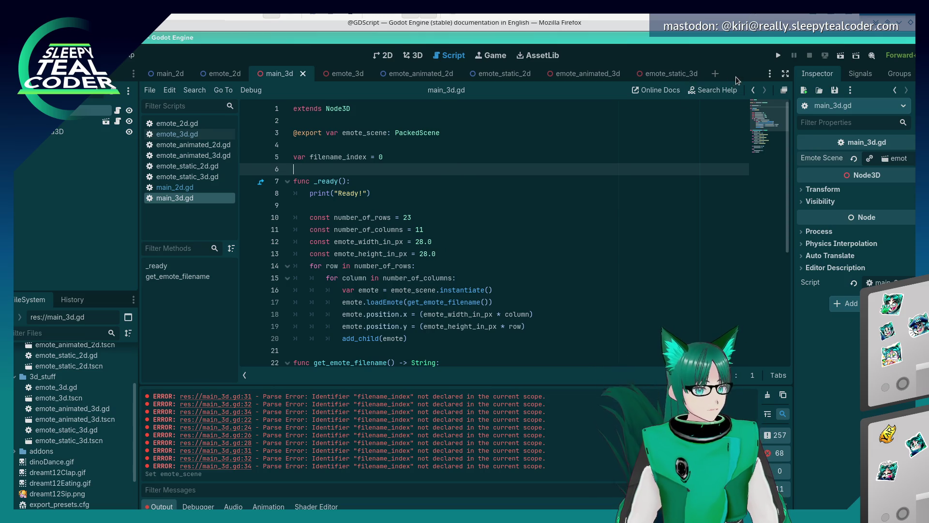
click(48, 55)
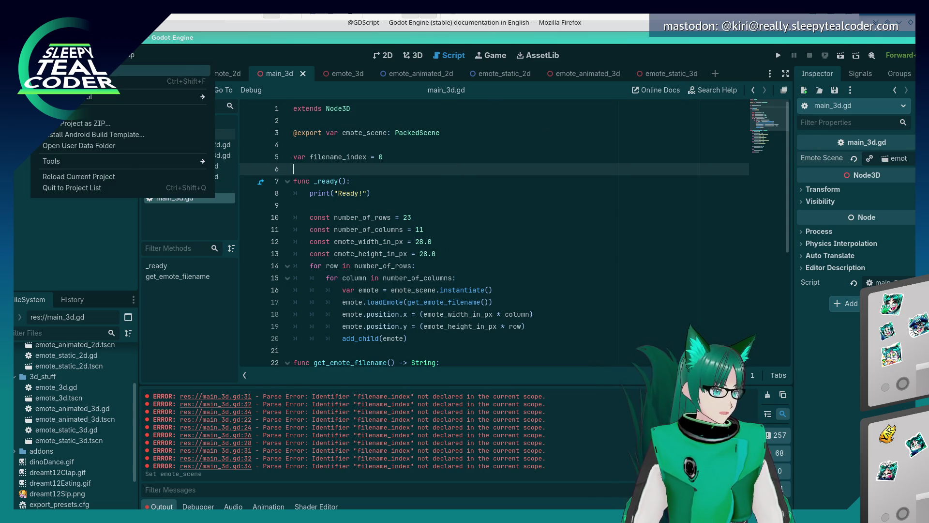
Check the Main Scene path in Project Settings, then run and stop the project.
click(72, 87)
click(504, 244)
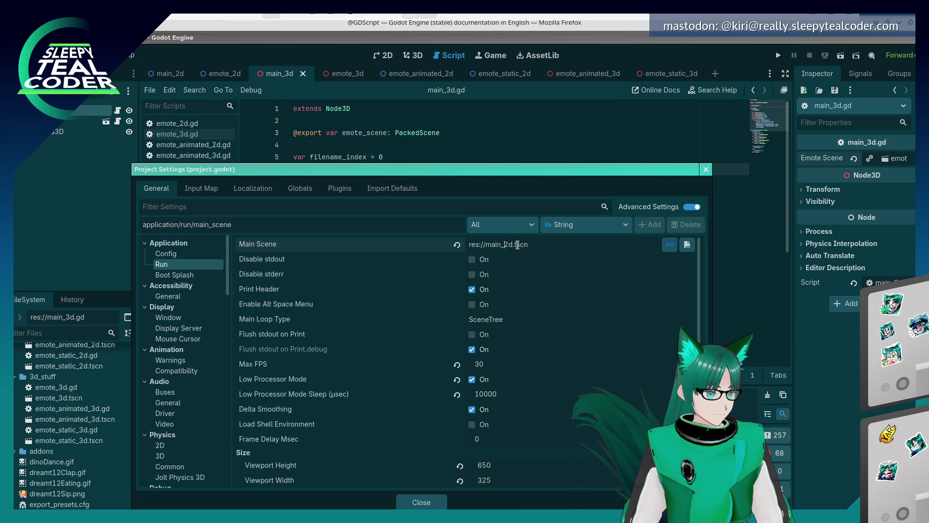
click(422, 502)
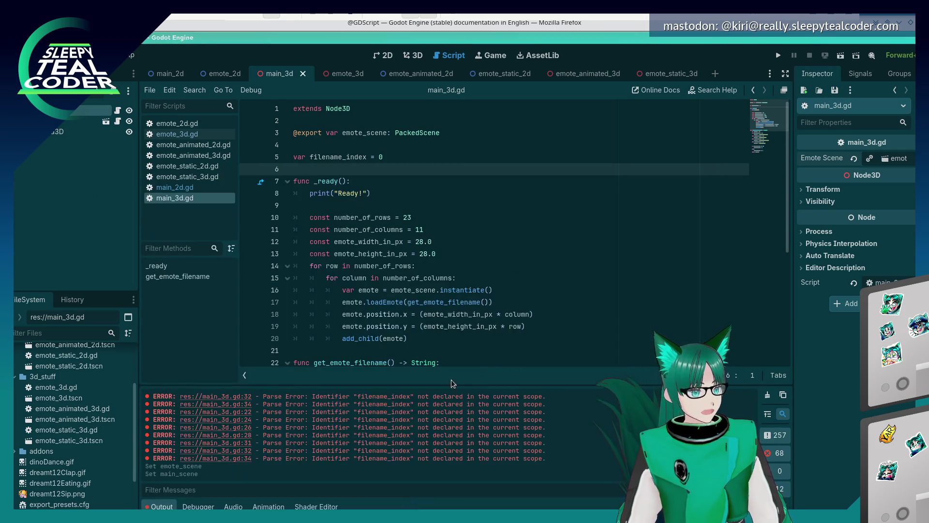
click(778, 55)
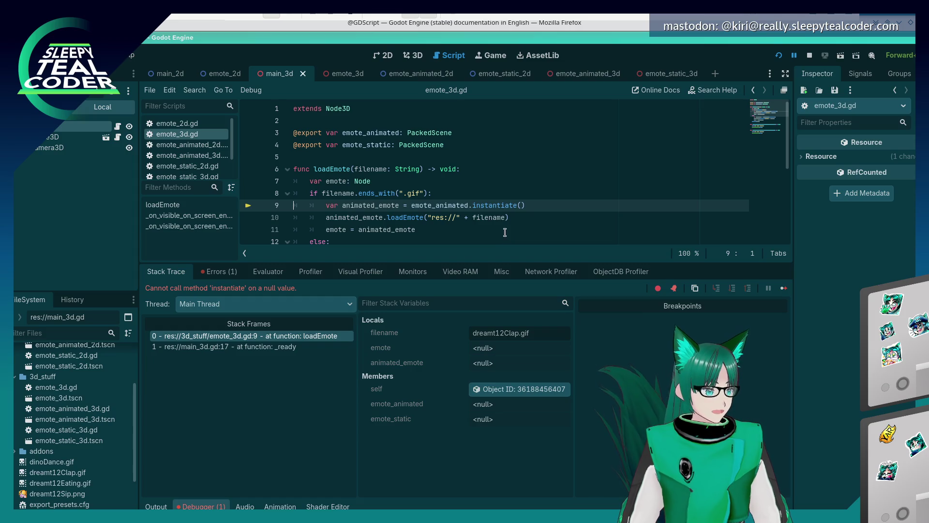
mouse_move(464, 203)
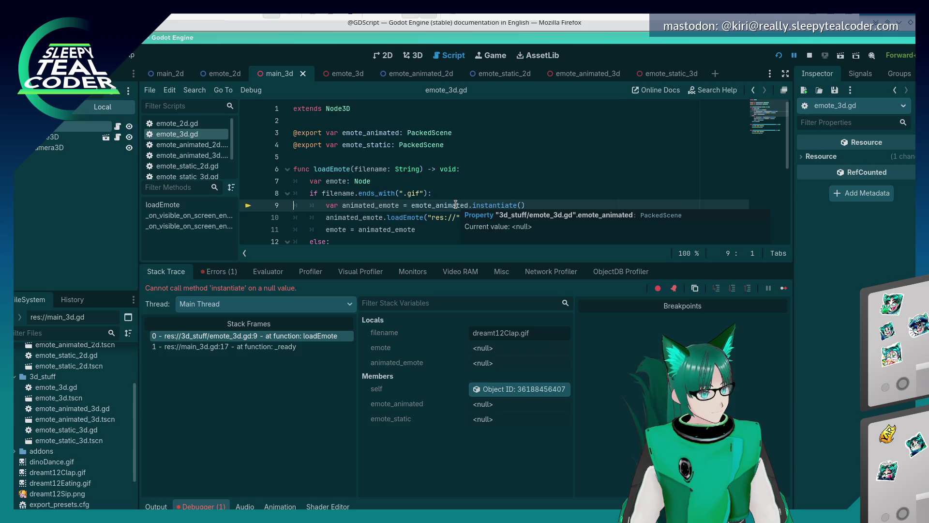
scroll(453, 202, down, 2)
scroll(453, 202, up, 2)
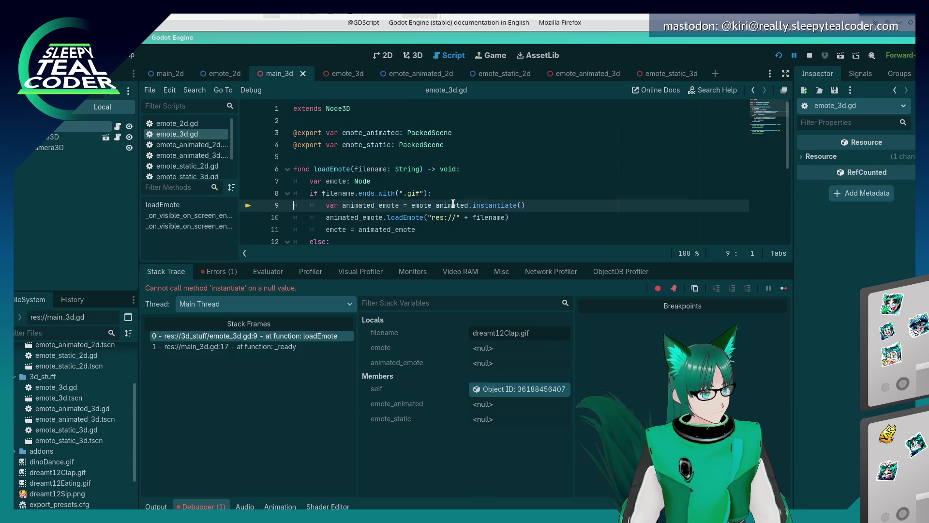
click(808, 56)
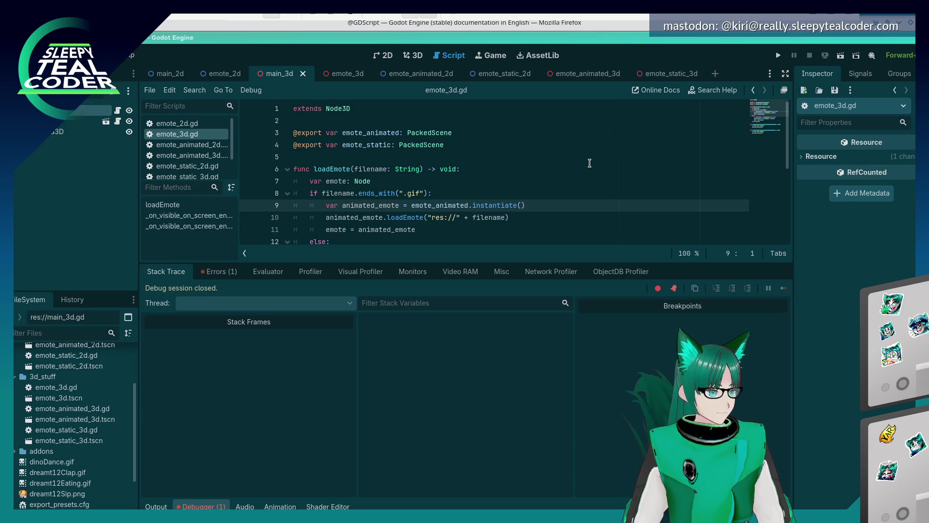
Retype the instantiate() call on line 9 of emote_3d.gd via autocomplete.
drag(546, 205, 470, 202)
key(BackSpace)
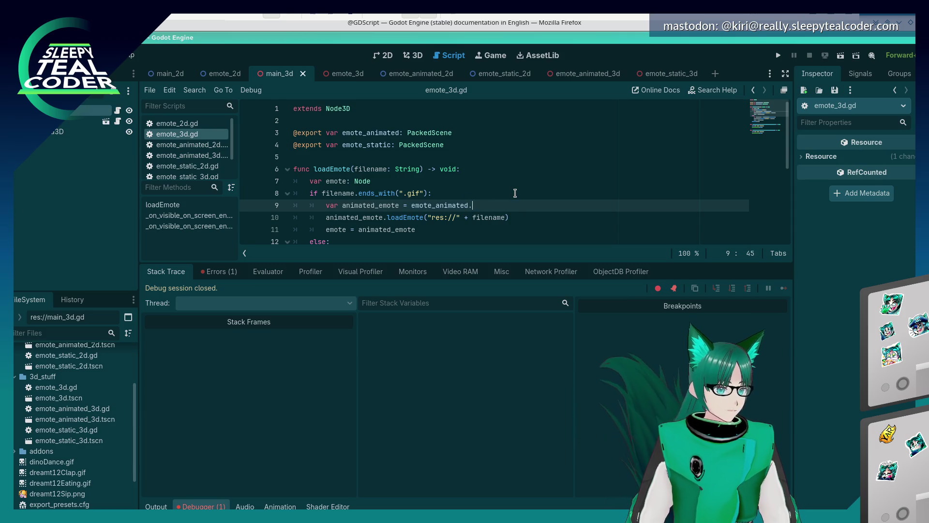
key(ctrl+space)
text(inst)
key(Return)
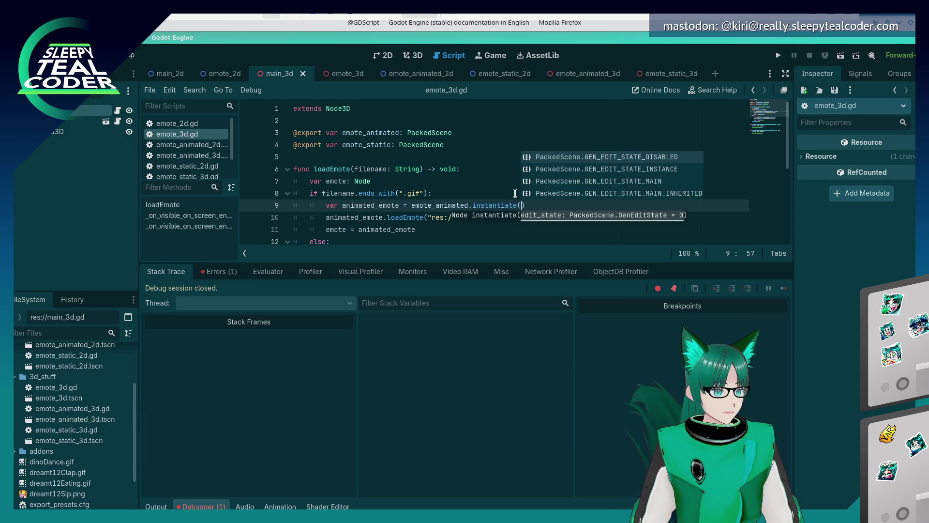
click(452, 161)
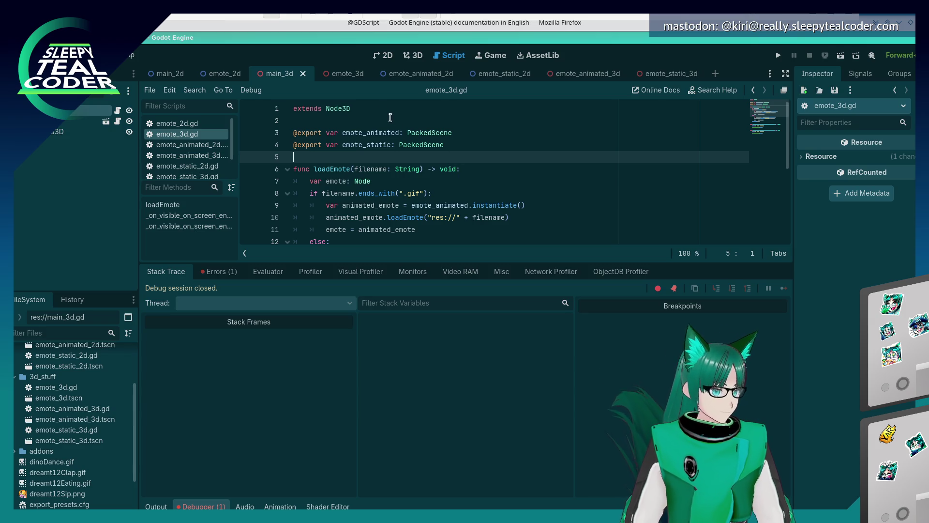
Load emote_animated_3d and emote_static_3d into Emote3D's Emote Animated and Emote Static slots, save, and run.
click(352, 77)
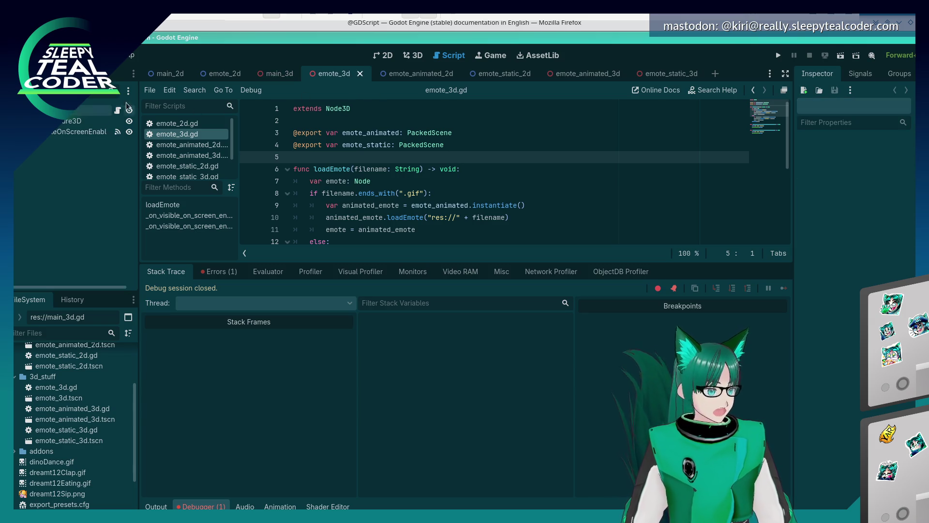
click(74, 112)
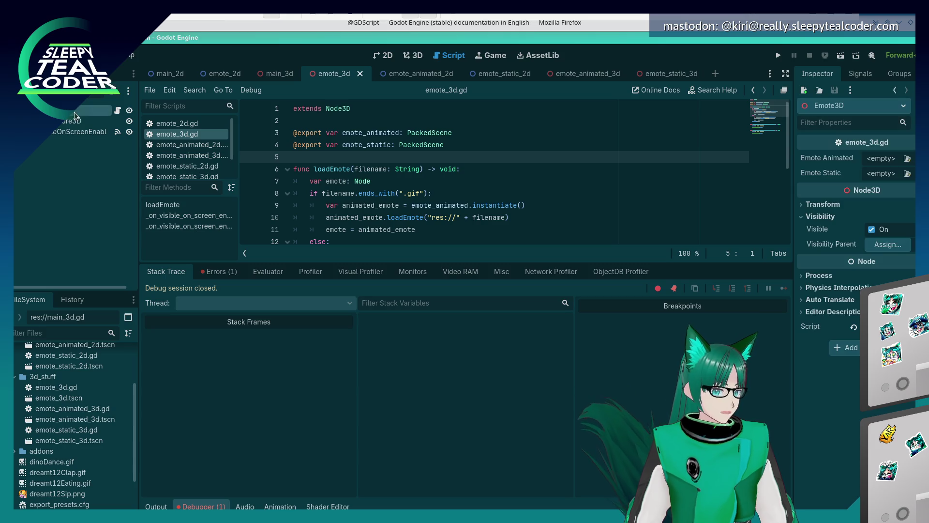
click(907, 158)
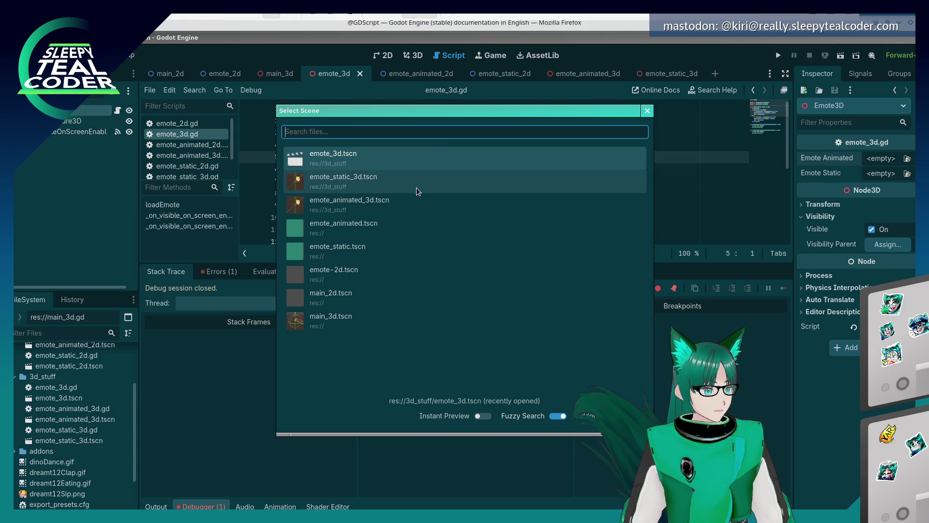
double_click(388, 202)
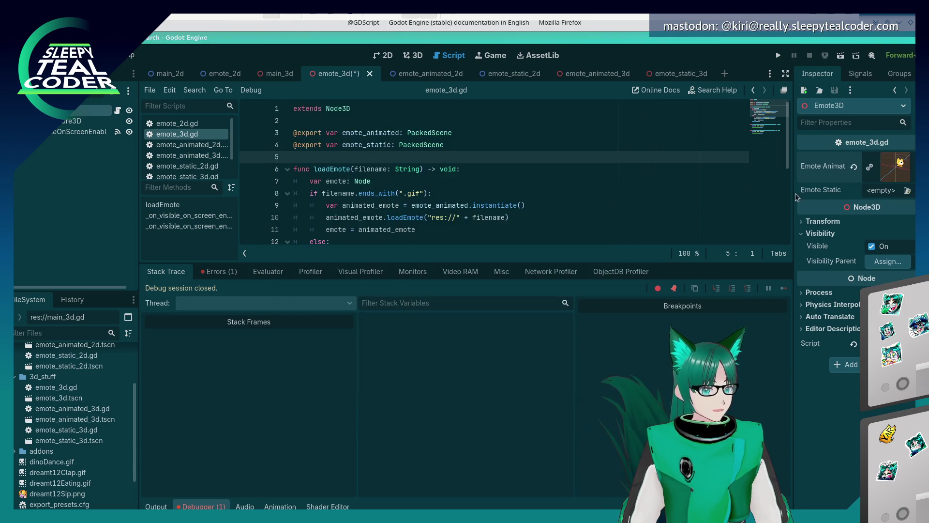
click(907, 191)
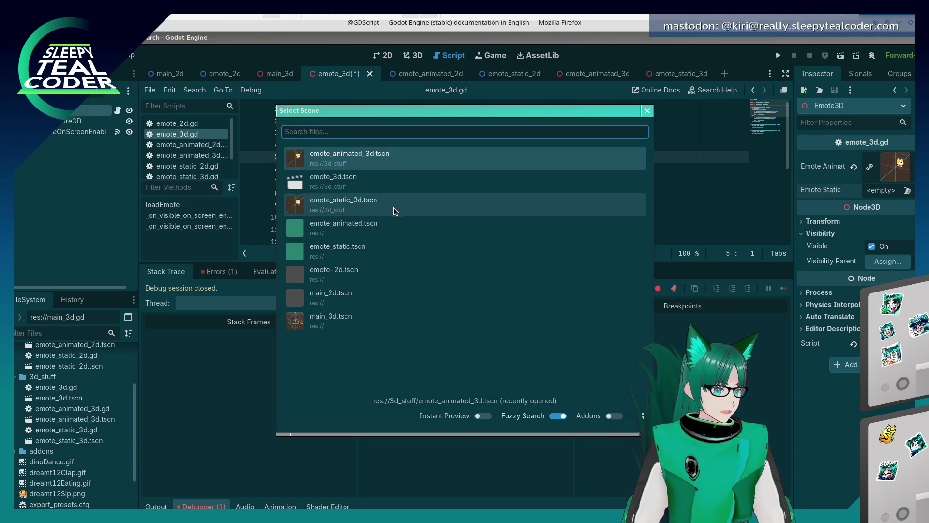
double_click(394, 205)
key(ctrl+s)
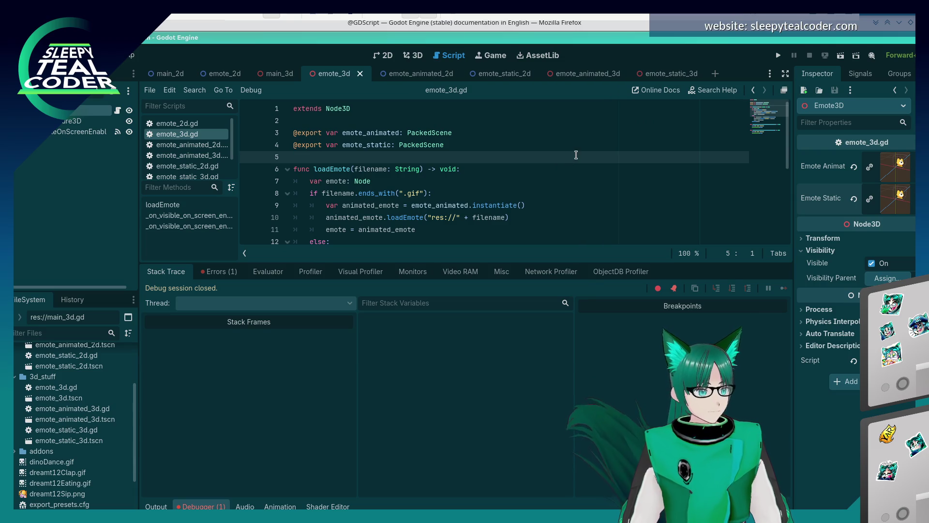
click(779, 56)
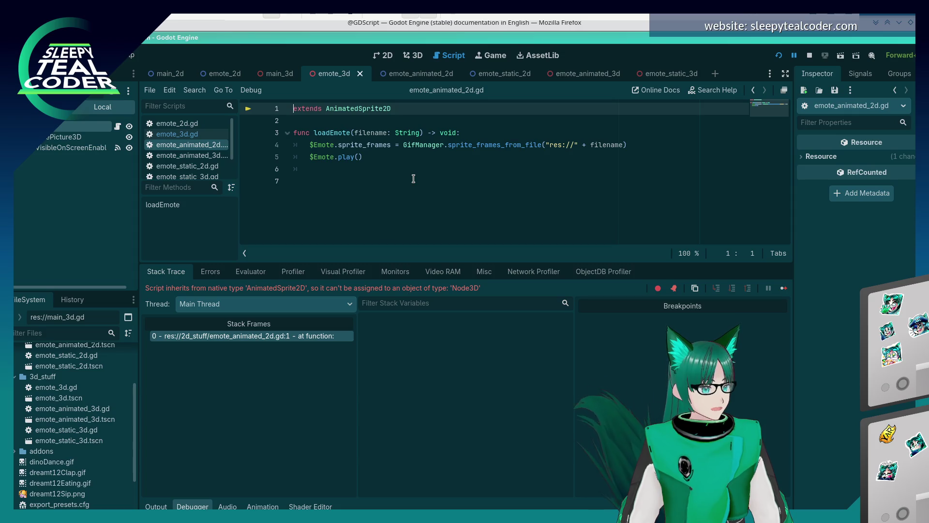
Make emote_animated_2d.gd extend Node3D instead of AnimatedSprite2D, rerun, and enlarge the game window.
double_click(418, 111)
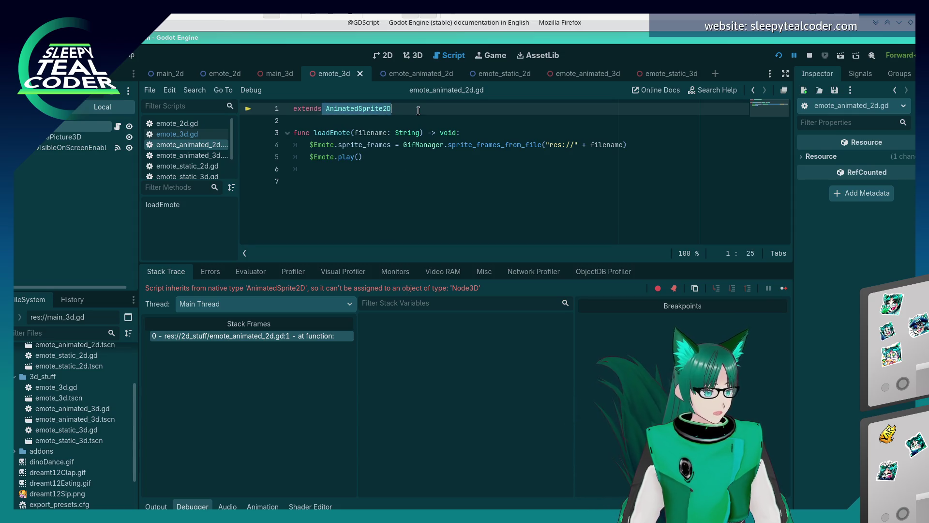
text(Node3D)
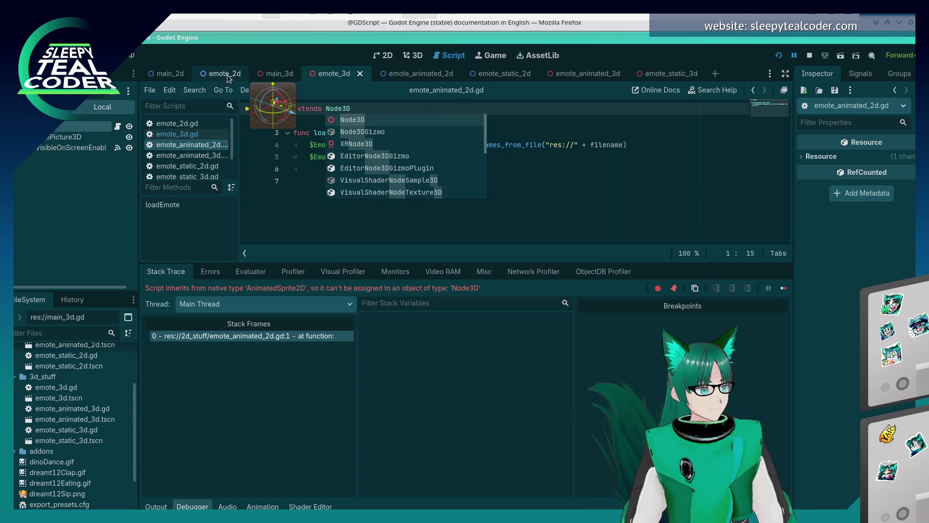
click(334, 74)
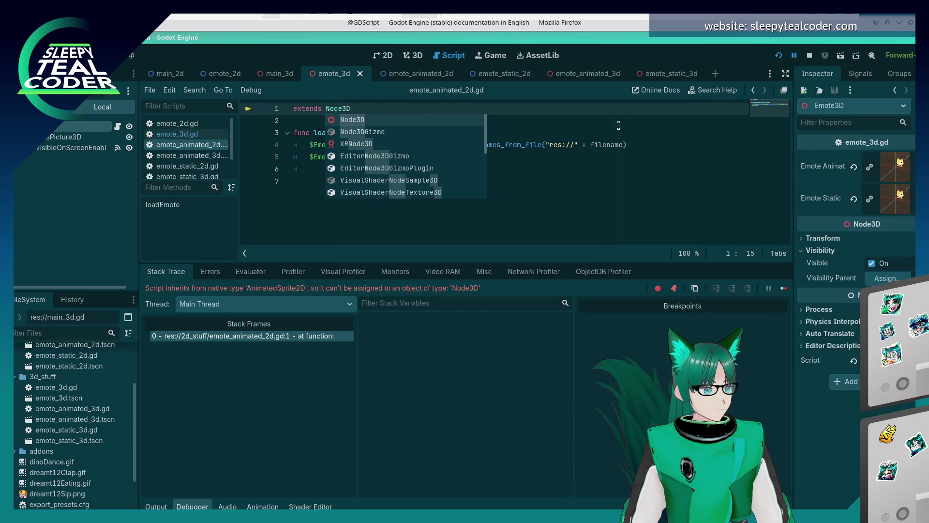
click(533, 132)
click(779, 55)
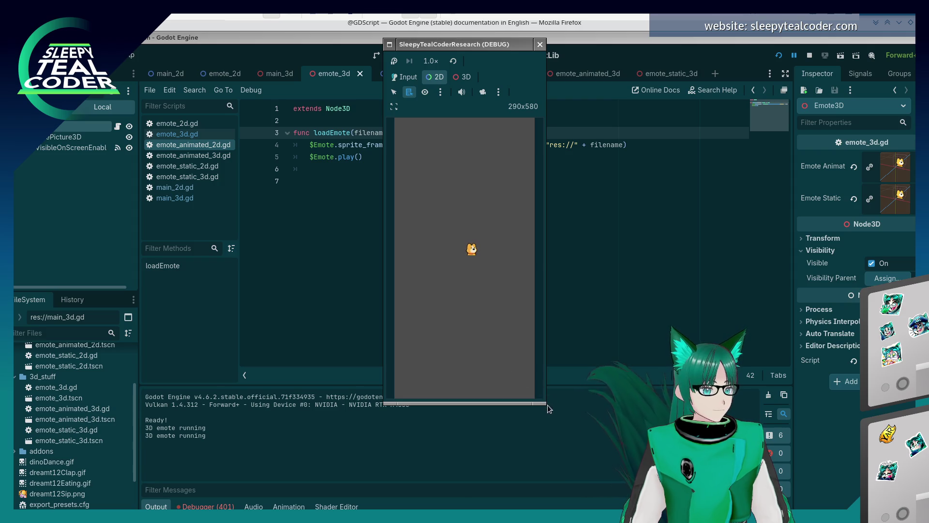
mouse_move(540, 406)
mouse_down()
mouse_move(683, 432)
mouse_move(581, 457)
mouse_up()
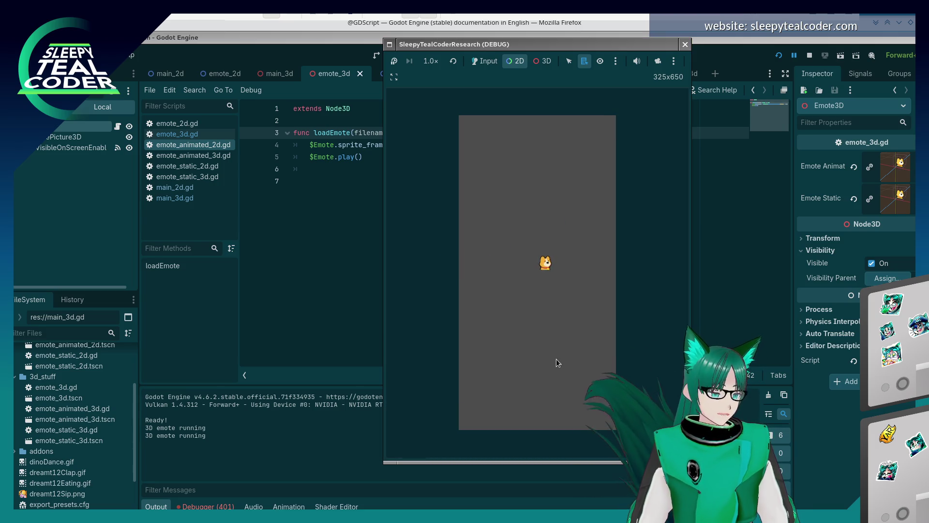
Close the game, read through main_3d.gd's grid-building code, and relaunch with F5.
click(686, 45)
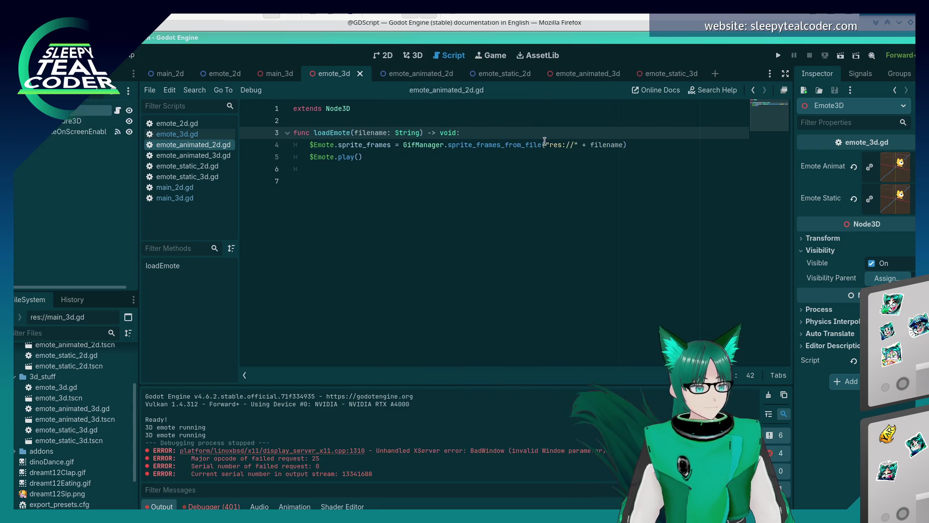
click(386, 174)
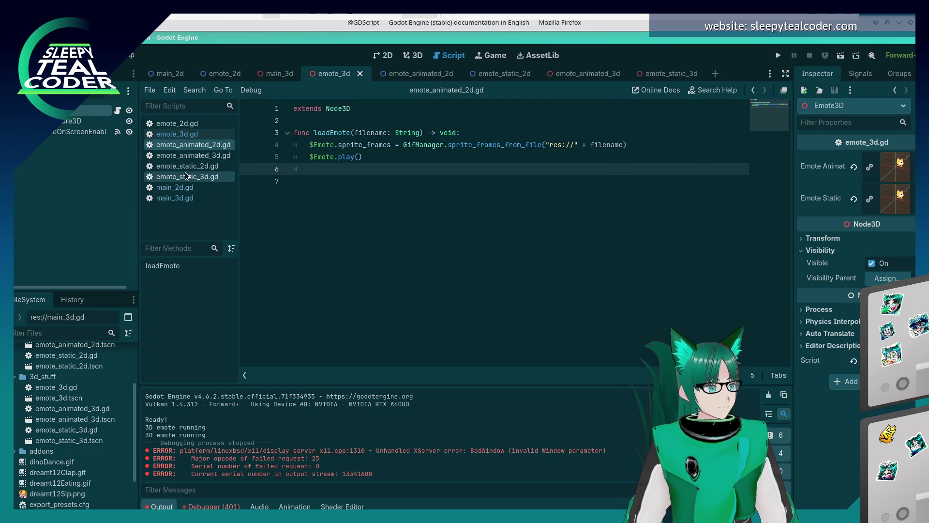
click(167, 198)
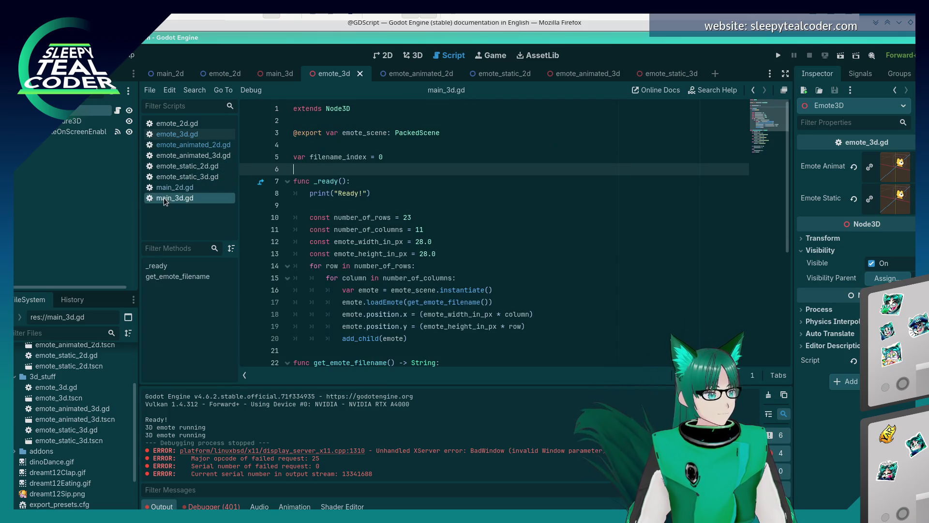
scroll(341, 230, down, 2)
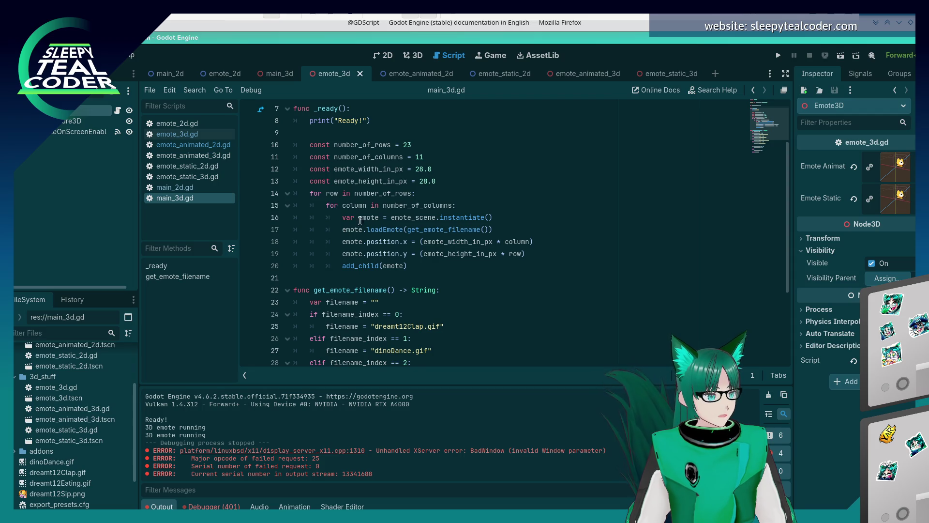
scroll(346, 292, up, 2)
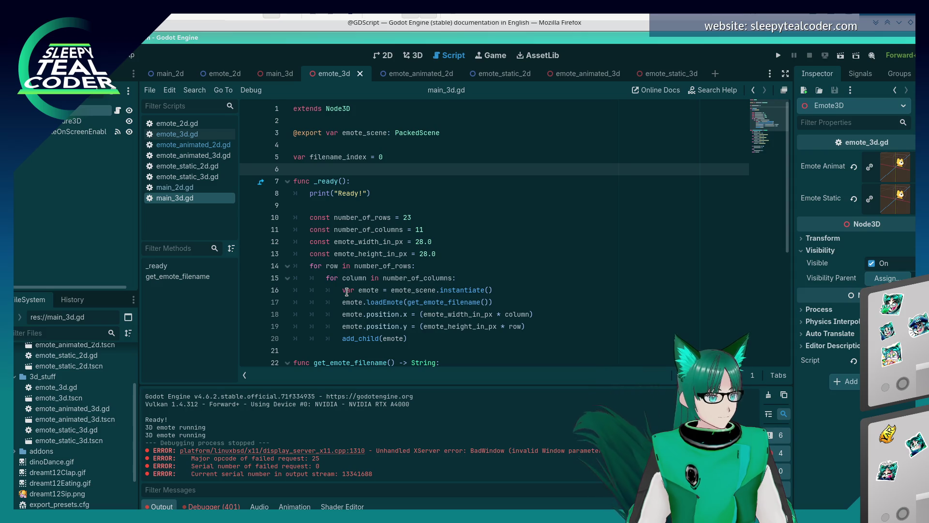
scroll(346, 292, down, 3)
scroll(346, 295, down, 2)
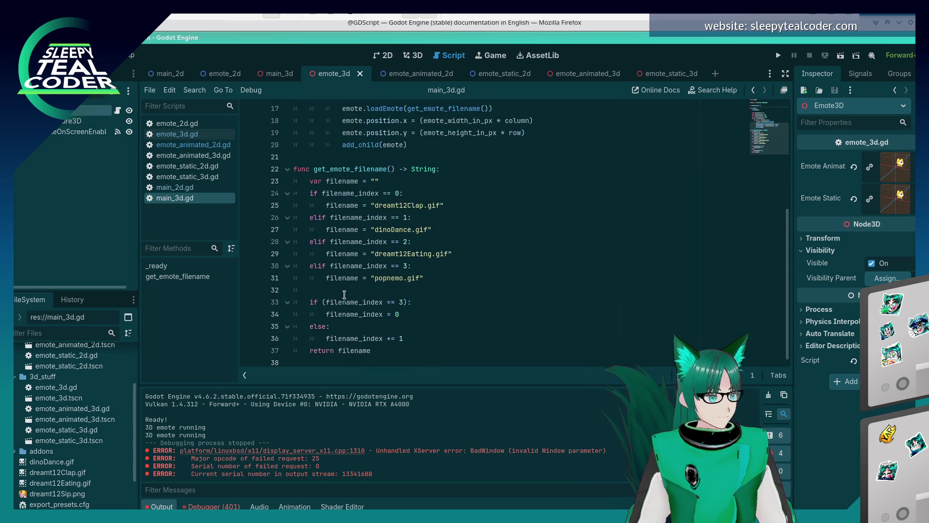
scroll(345, 295, up, 3)
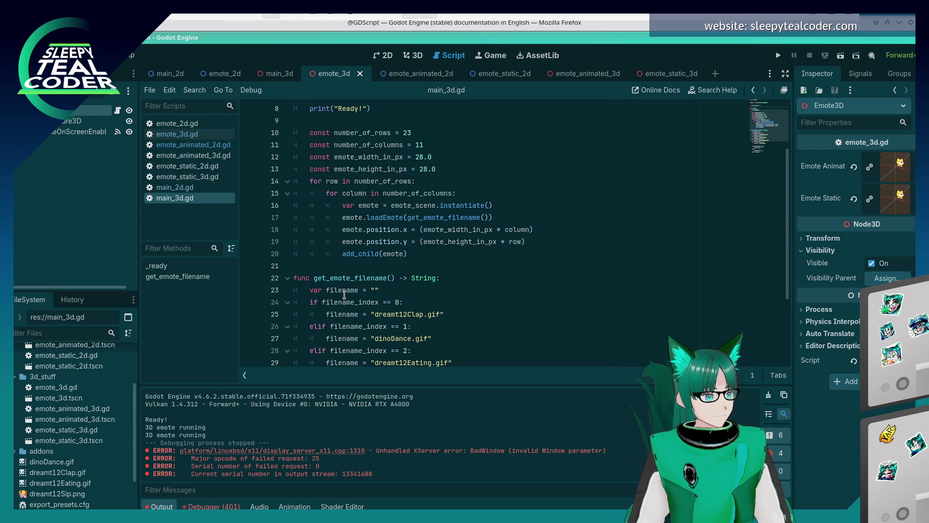
scroll(344, 295, up, 2)
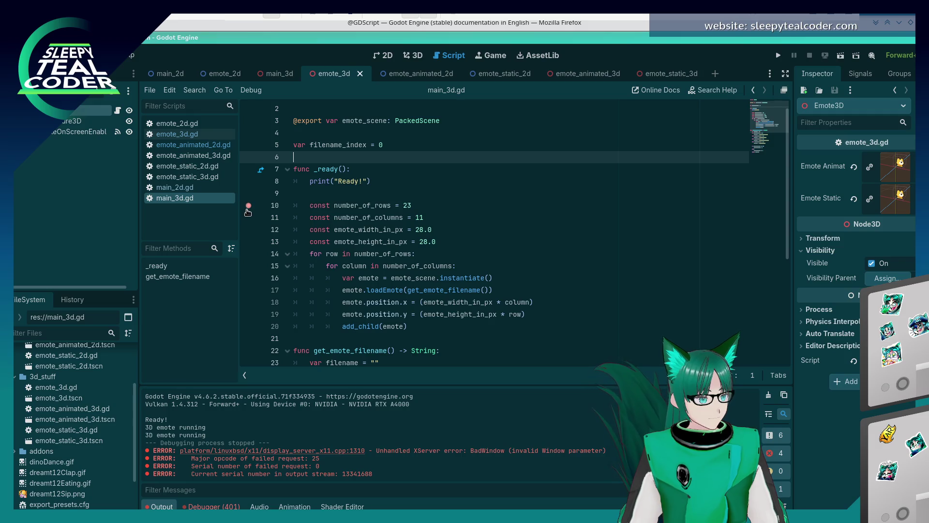
key(F5)
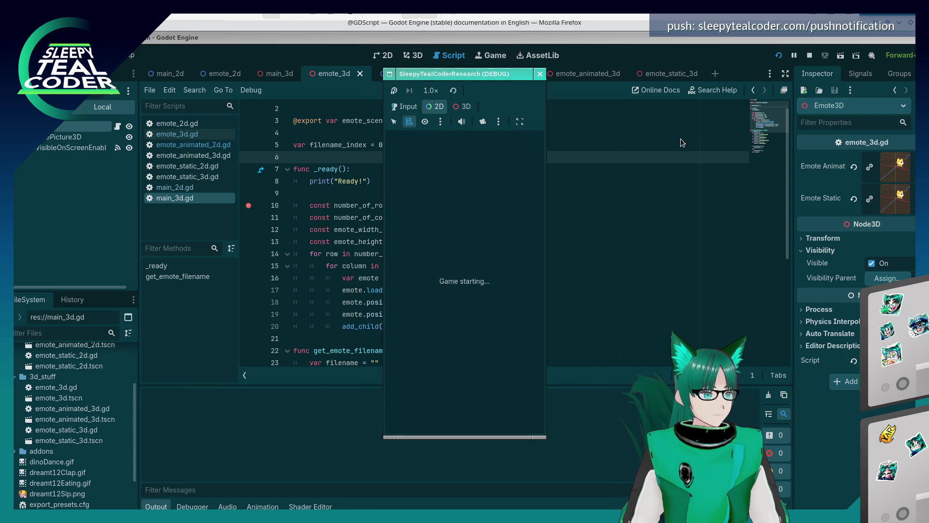
Add a breakpoint on line 16 of main_3d.gd and restart the game under the debugger.
scroll(449, 203, down, 2)
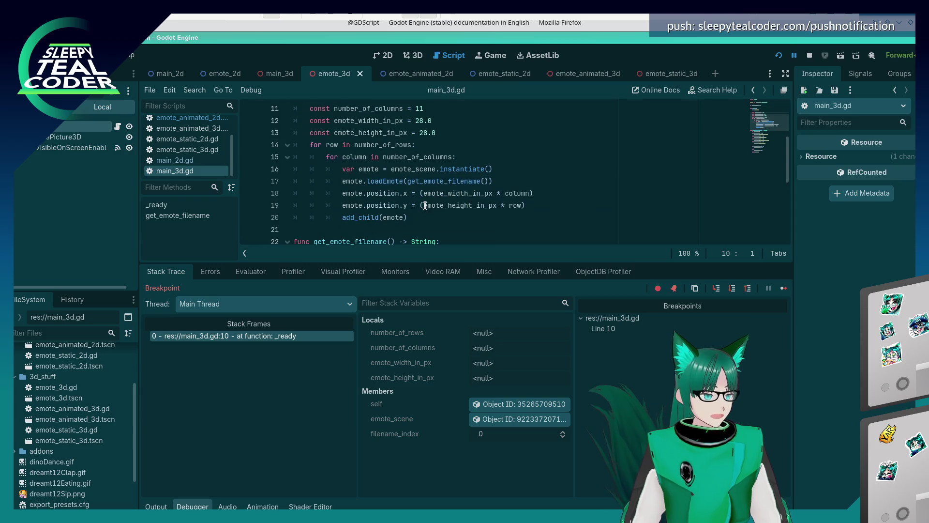
click(782, 289)
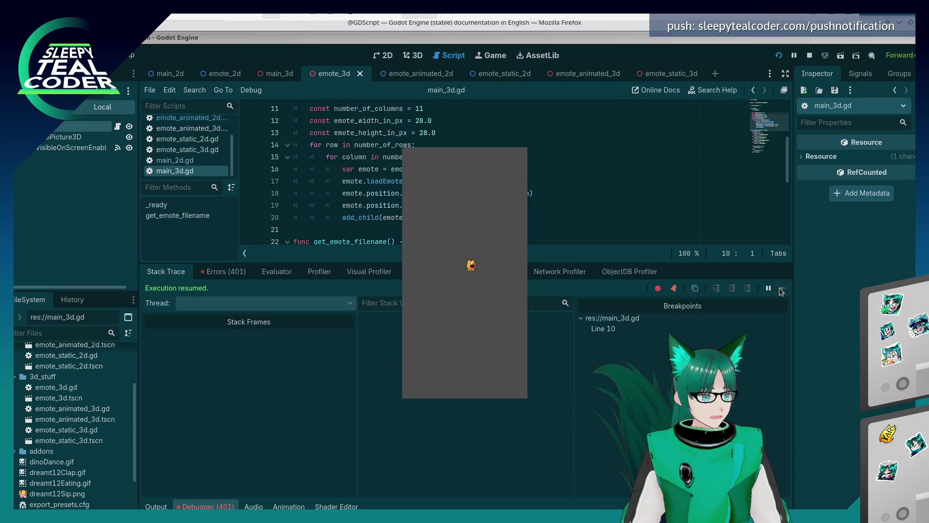
click(685, 180)
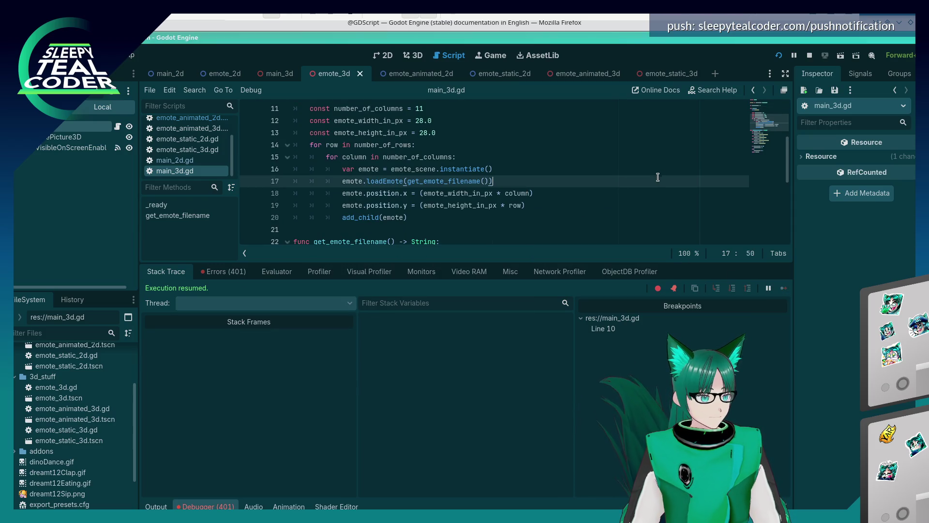
click(249, 169)
click(778, 56)
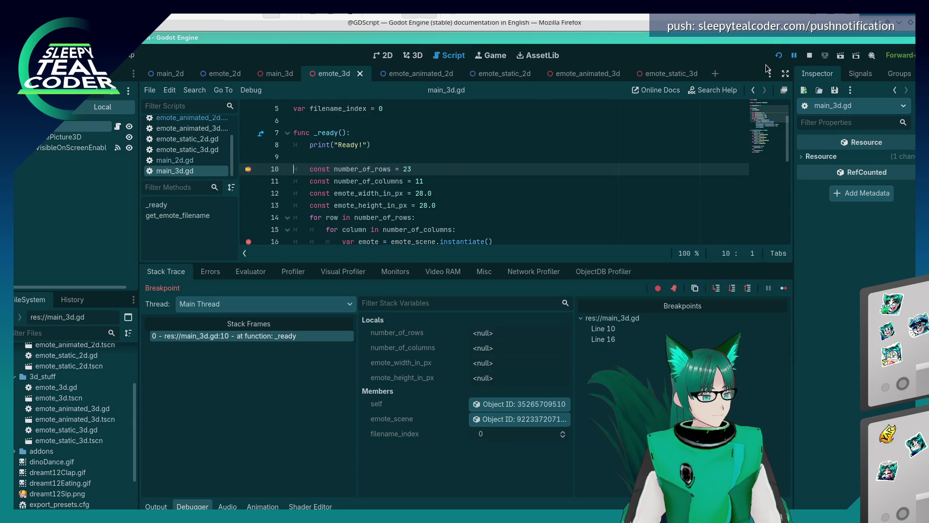
Step through the grid loop by continuing past each breakpoint hit.
click(783, 289)
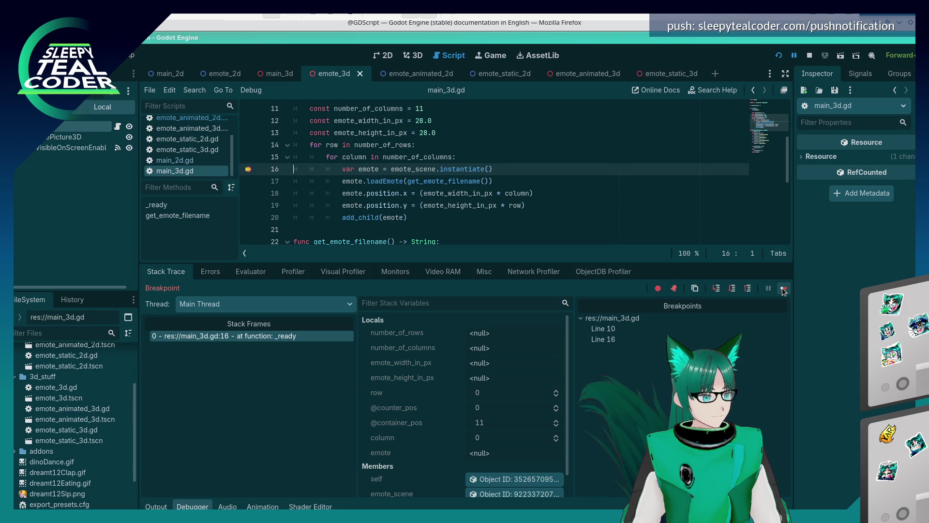
click(784, 289)
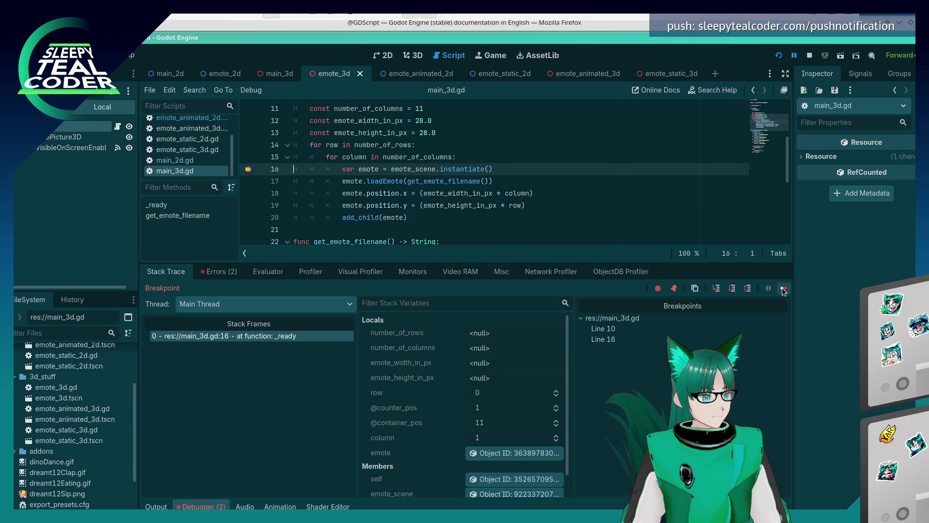
click(783, 289)
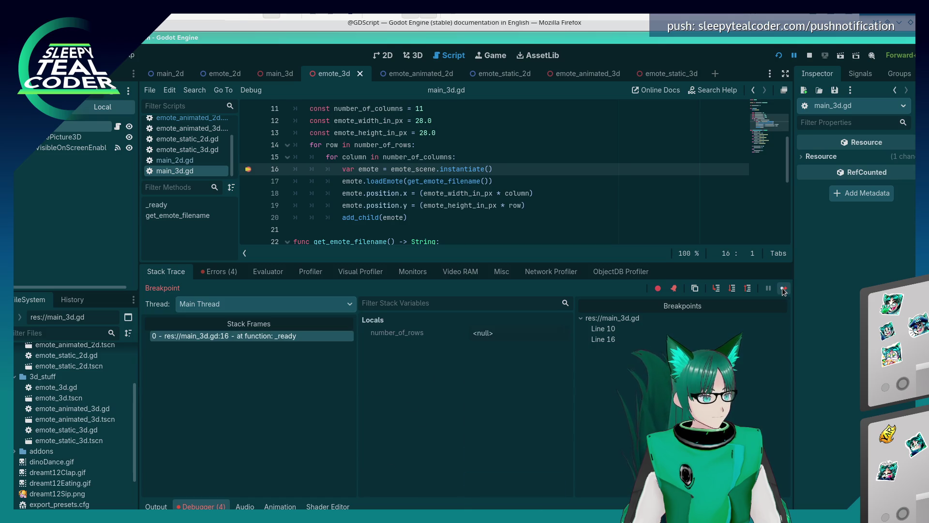
click(783, 289)
click(784, 289)
click(783, 289)
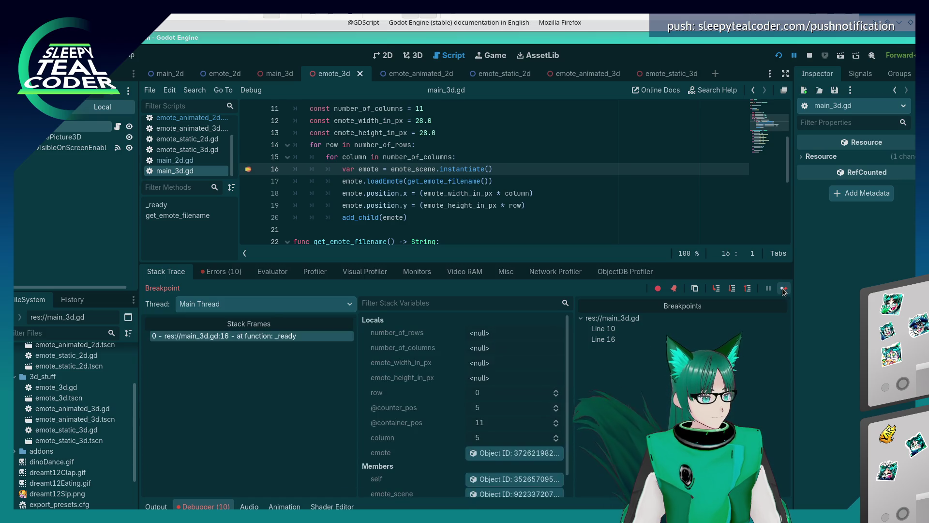
click(783, 289)
click(784, 289)
click(784, 289)
click(784, 289)
click(784, 289)
click(784, 289)
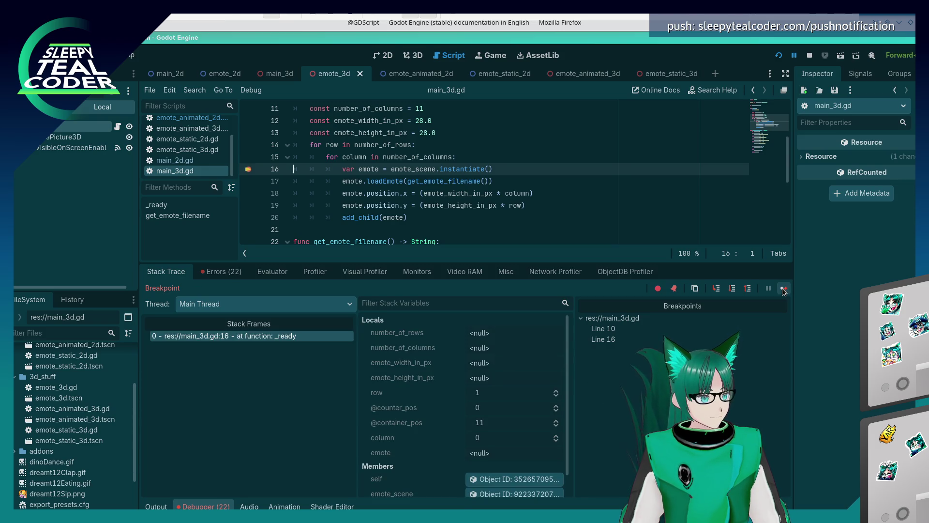
click(784, 289)
click(784, 289)
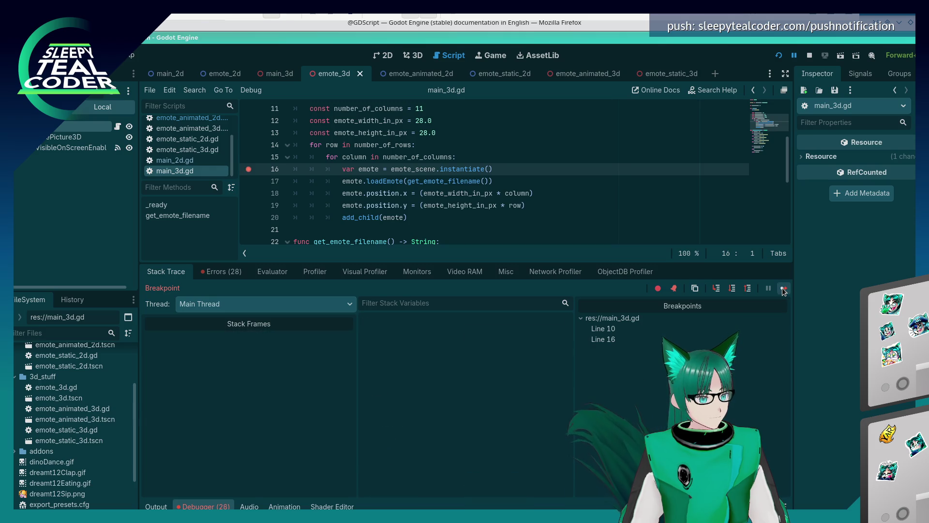
click(783, 289)
click(784, 289)
click(784, 289)
click(784, 289)
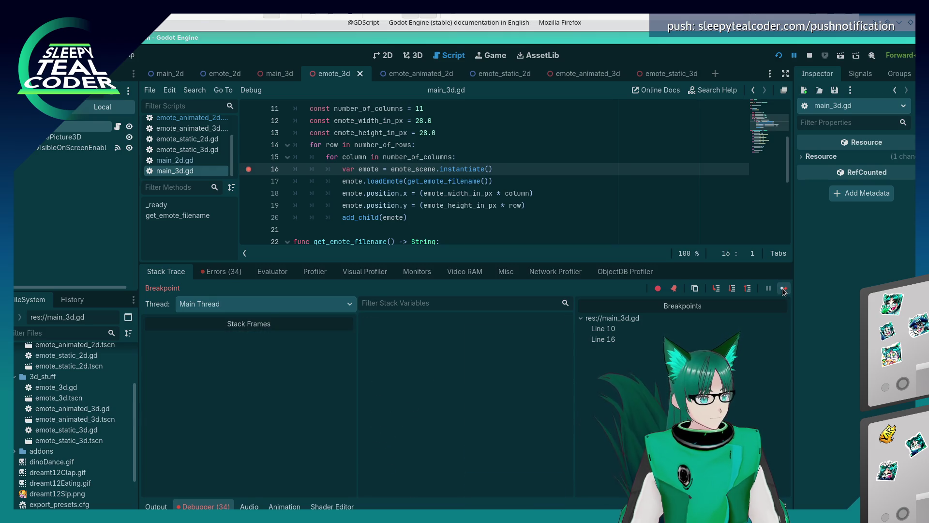
click(784, 289)
click(784, 289)
click(783, 289)
click(784, 289)
click(783, 289)
click(784, 289)
click(784, 289)
click(784, 289)
click(784, 289)
click(784, 289)
click(784, 289)
click(784, 289)
click(784, 289)
click(784, 289)
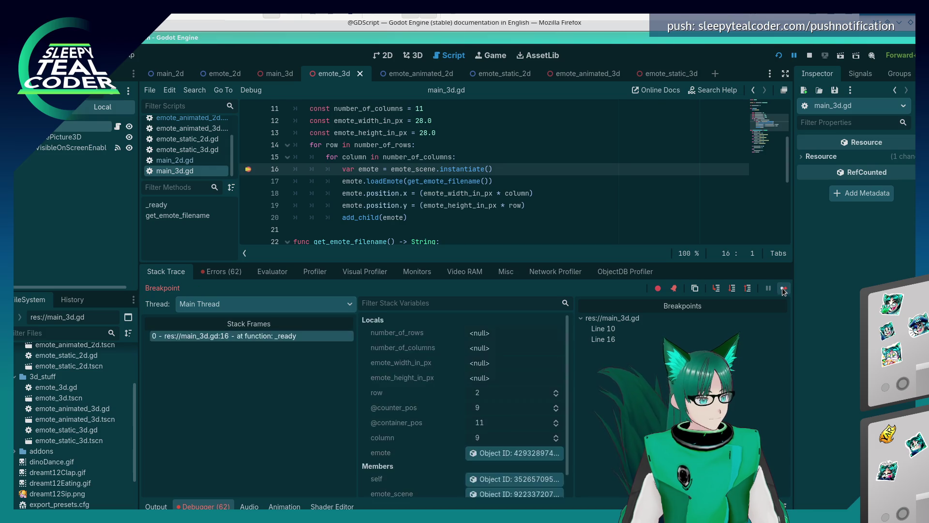
click(784, 289)
click(783, 289)
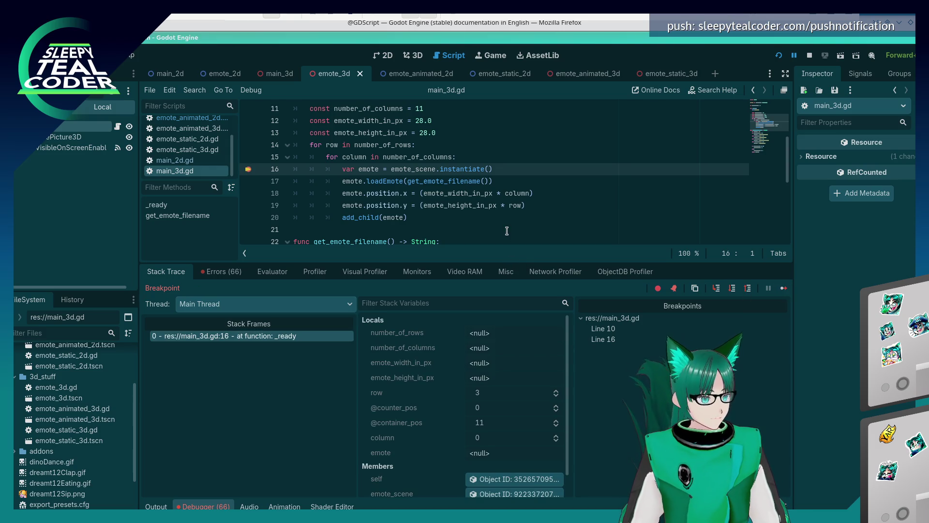
Remove the line 16 and line 10 breakpoints, resume the game, and return to the 3D view.
key(alt+Tab)
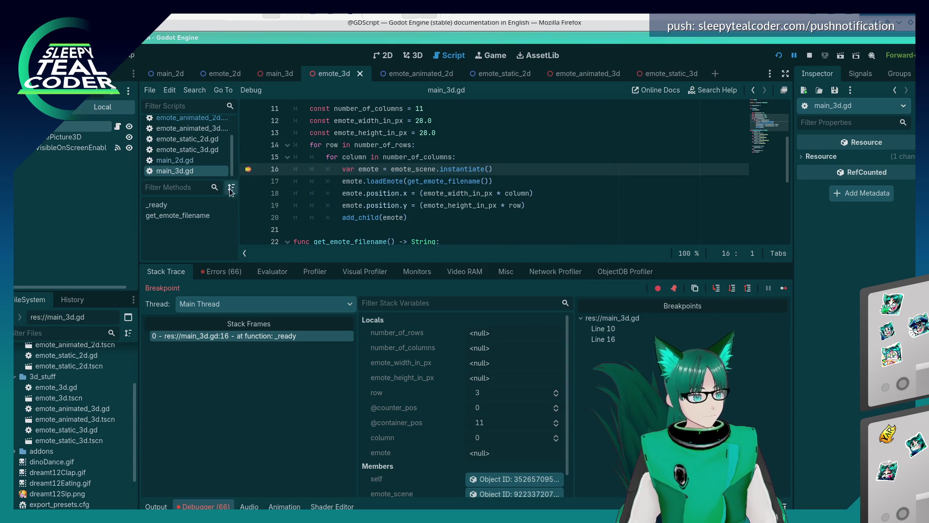
click(249, 169)
scroll(249, 172, up, 3)
click(248, 205)
scroll(339, 194, down, 4)
click(782, 288)
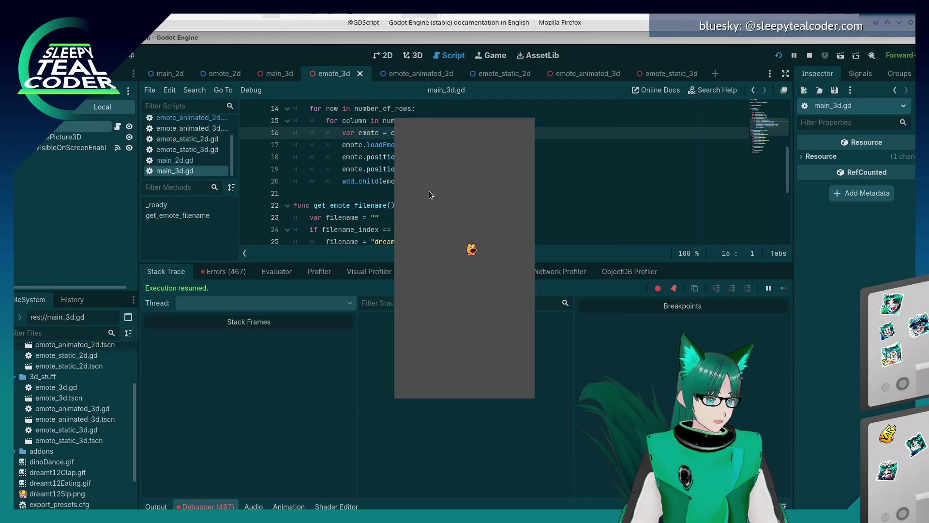
key(alt+Tab)
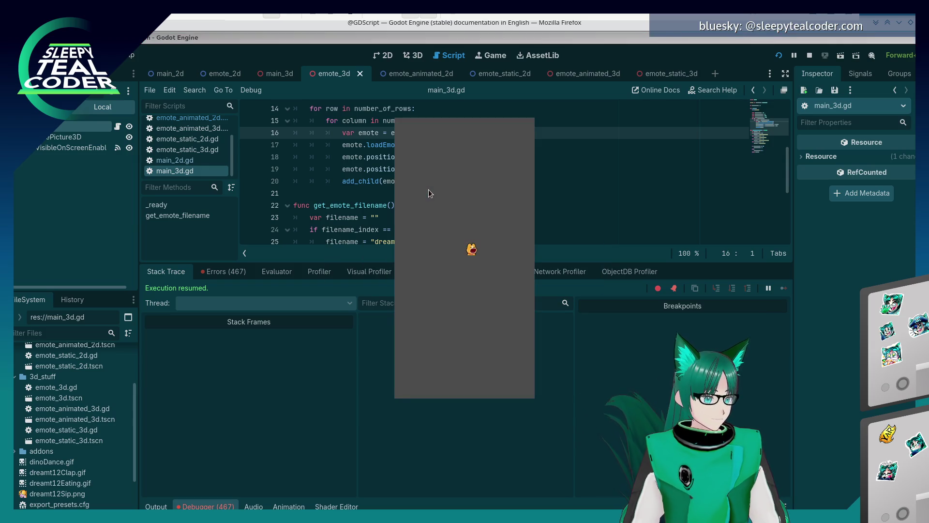
click(414, 57)
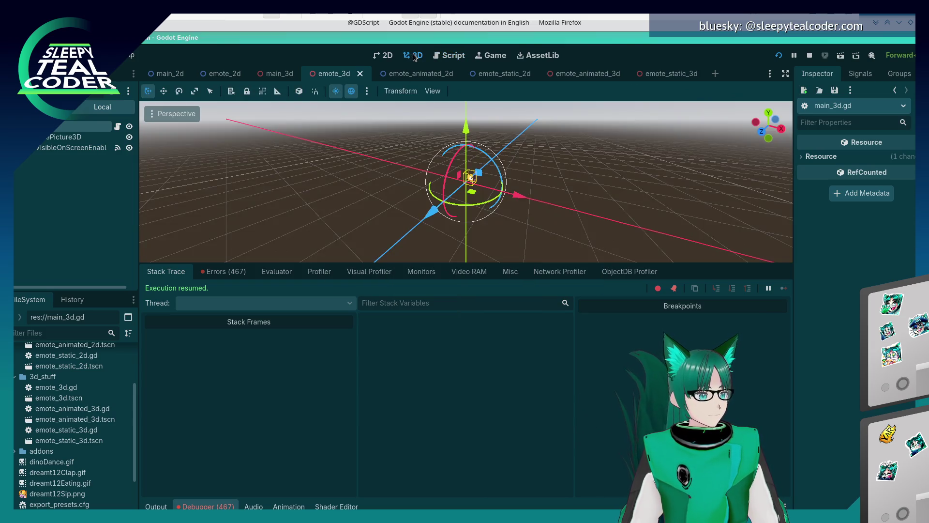
Inspect the emote_3d scene's VisibleOnScreenEnabler, EmotePicture3D and Emote3D nodes while orbiting the view.
mouse_move(433, 176)
mouse_down()
mouse_move(526, 196)
mouse_move(550, 164)
mouse_move(549, 195)
mouse_move(530, 197)
mouse_up()
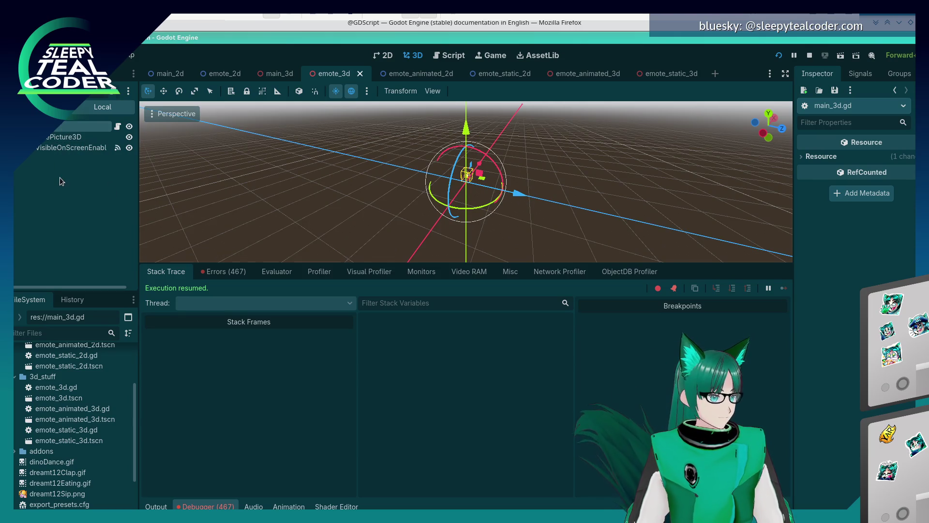
click(63, 148)
click(61, 129)
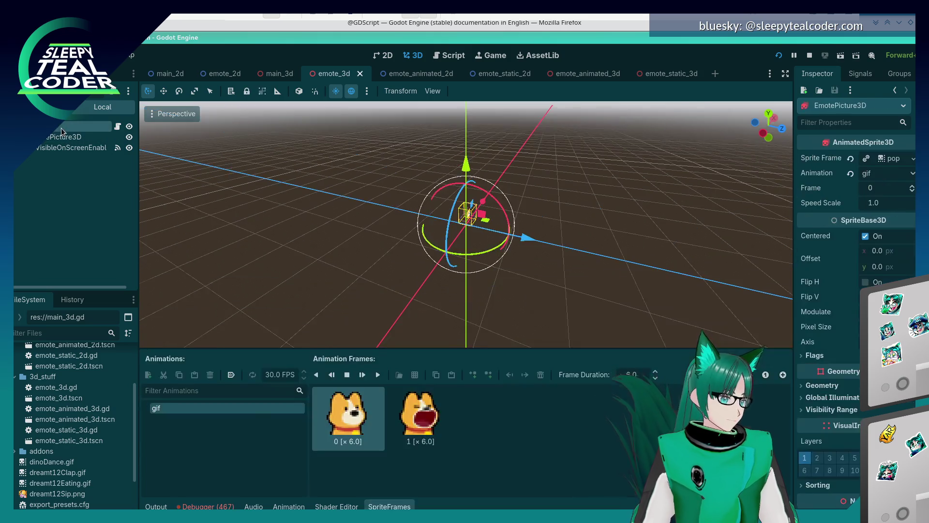
click(61, 128)
mouse_move(489, 359)
mouse_down()
mouse_move(315, 272)
mouse_move(416, 348)
mouse_up()
click(88, 247)
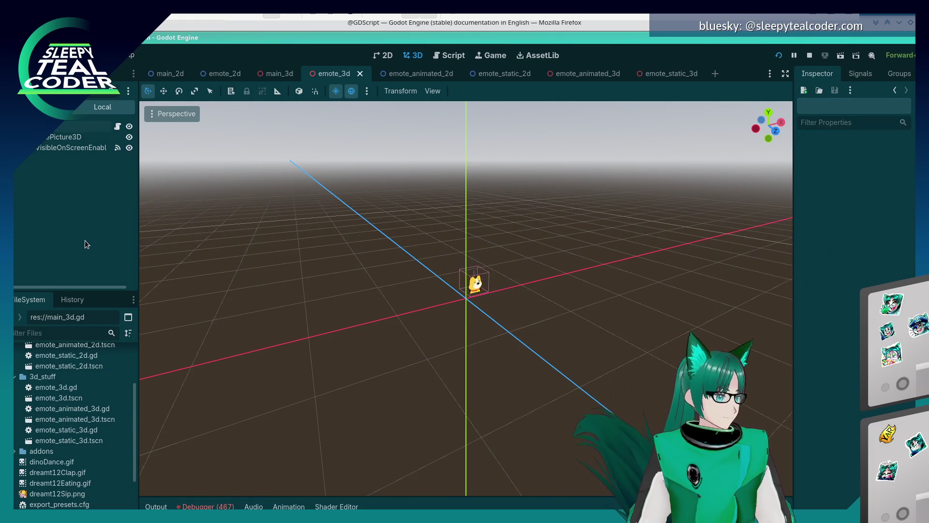
Raise the main_3d Camera3D along Y, tilt it about six degrees around X, and run the scene.
click(281, 75)
click(48, 147)
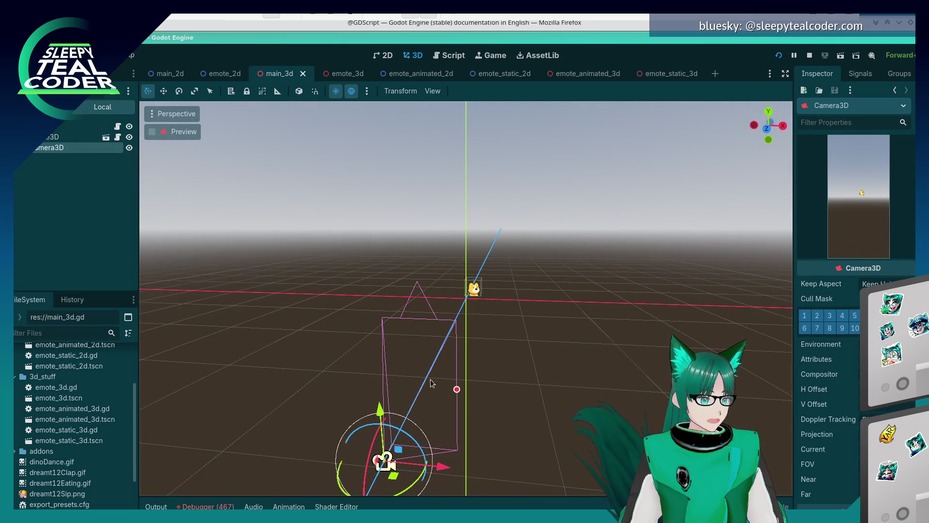
mouse_move(380, 404)
mouse_down()
mouse_move(367, 167)
mouse_move(388, 371)
mouse_move(453, 393)
mouse_move(452, 377)
mouse_move(513, 373)
mouse_up()
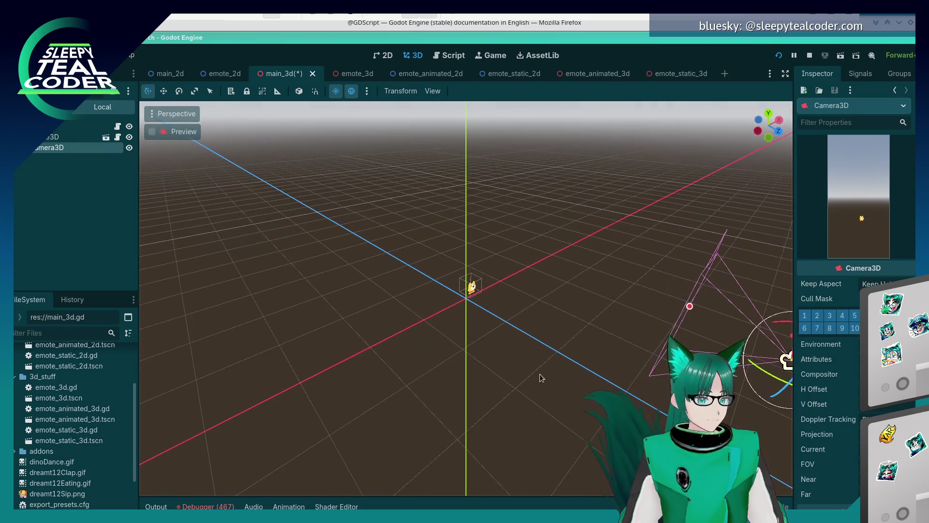
mouse_move(587, 362)
mouse_down()
mouse_move(555, 274)
mouse_move(538, 262)
mouse_up()
drag(521, 220, 520, 25)
mouse_move(613, 245)
mouse_down()
mouse_move(589, 223)
mouse_move(577, 318)
mouse_up()
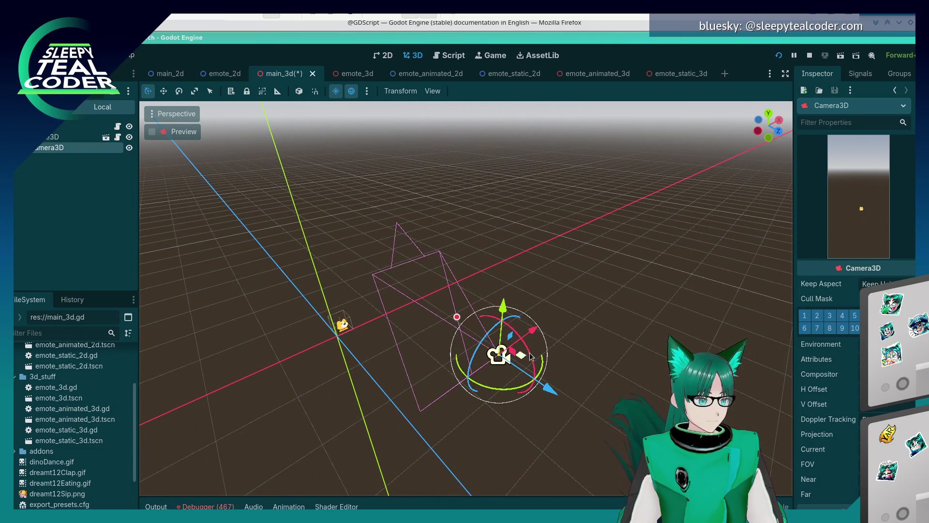
drag(531, 356, 528, 355)
click(778, 55)
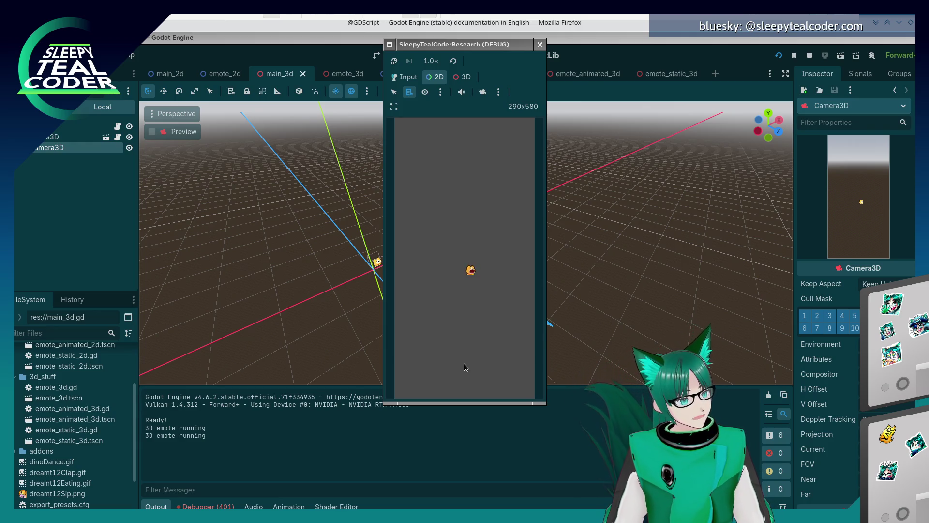
Pick the emote sprite in the running game's 3D mode, override the in-game camera, then close the game.
click(462, 77)
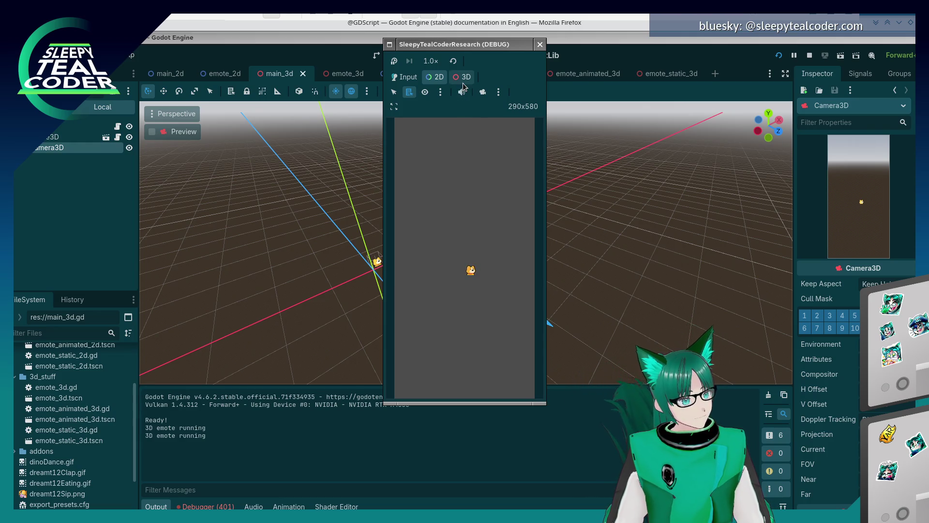
click(472, 274)
click(459, 275)
click(471, 271)
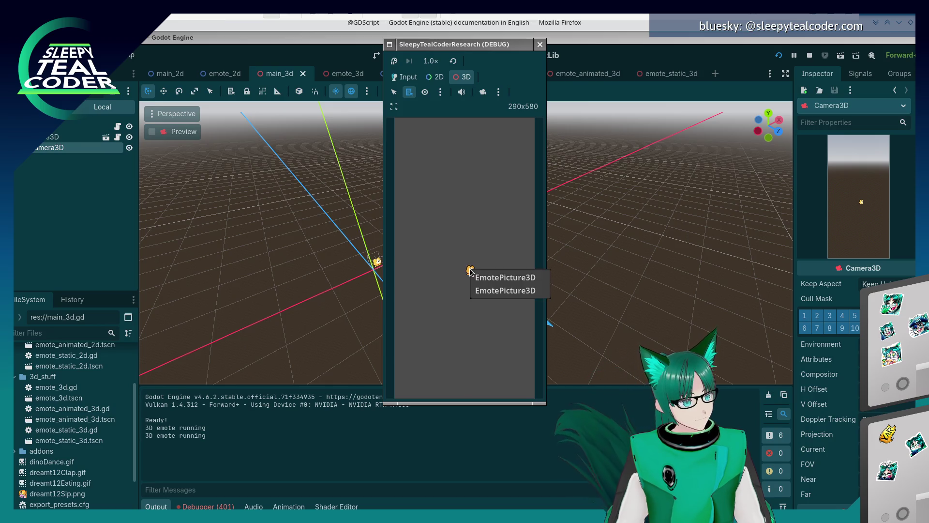
click(454, 241)
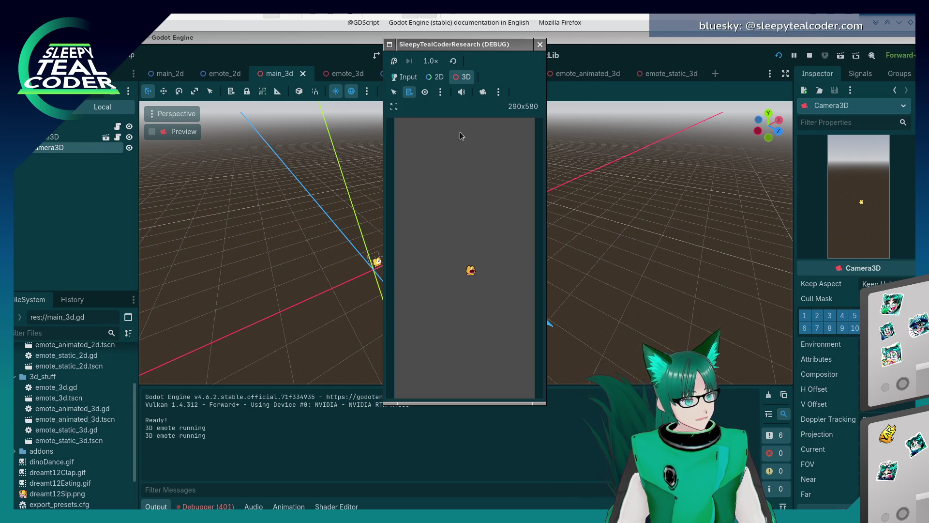
click(484, 91)
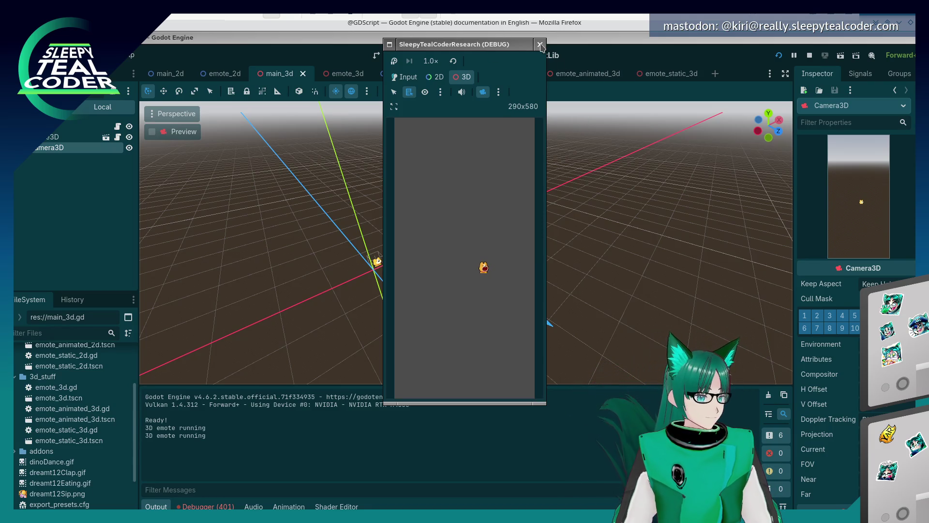
click(540, 44)
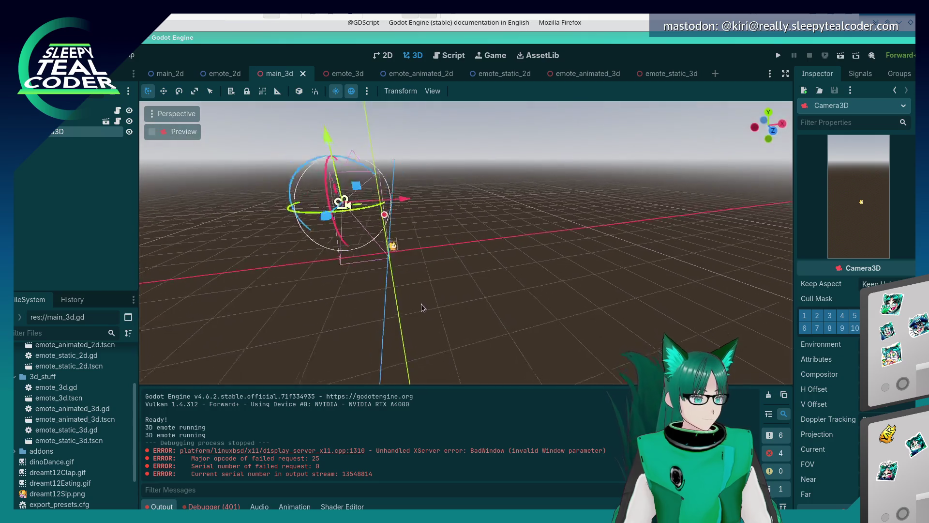
Select the emote in the scene and expand its Visibility and Transform properties.
click(386, 237)
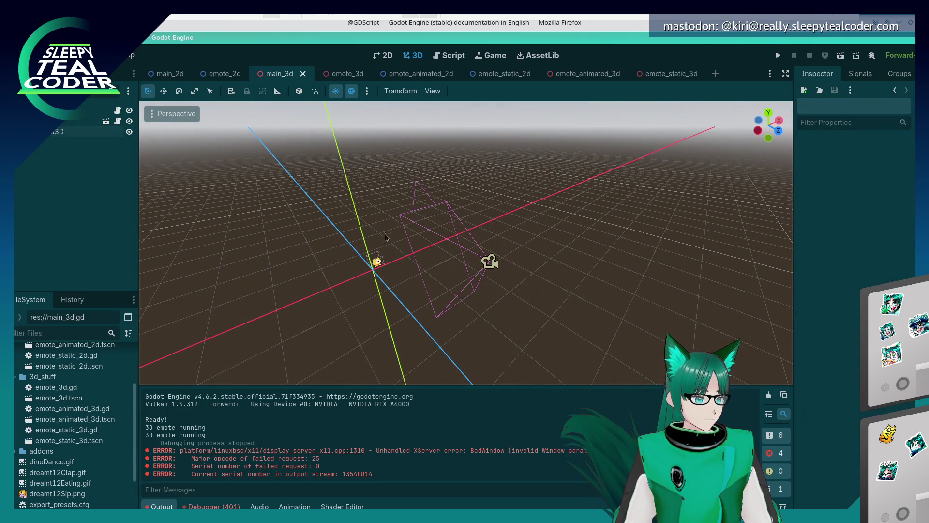
click(377, 262)
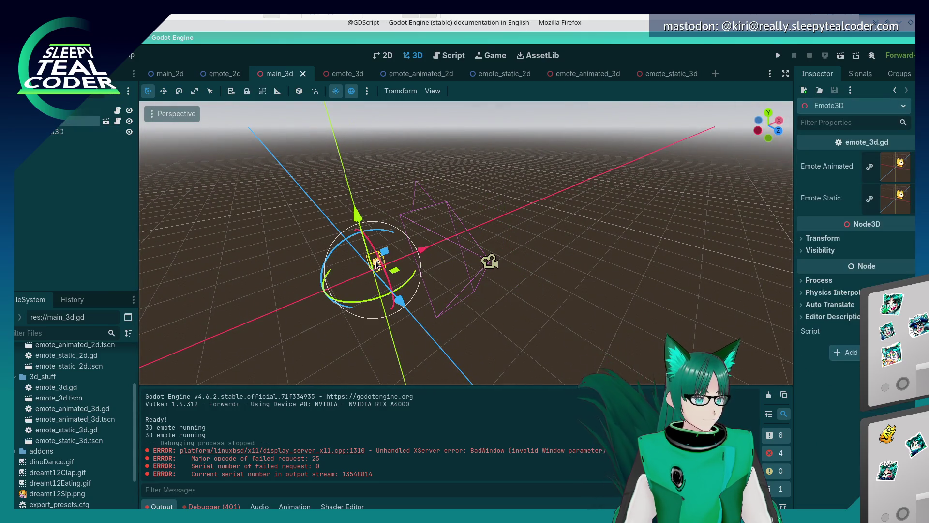
click(807, 251)
click(802, 239)
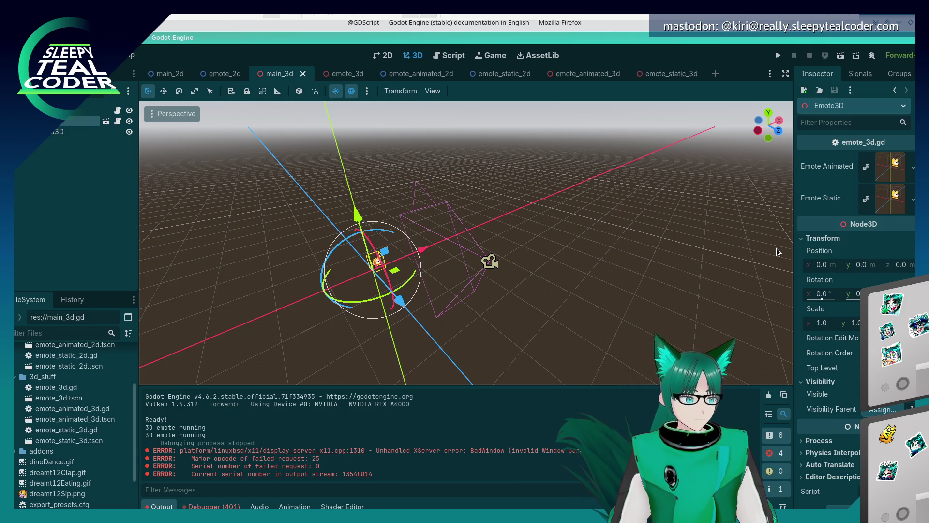
Open the Emote3D instance as the emote_animated_3d scene and check its missing-SpriteFrames warning.
click(57, 132)
key(Up)
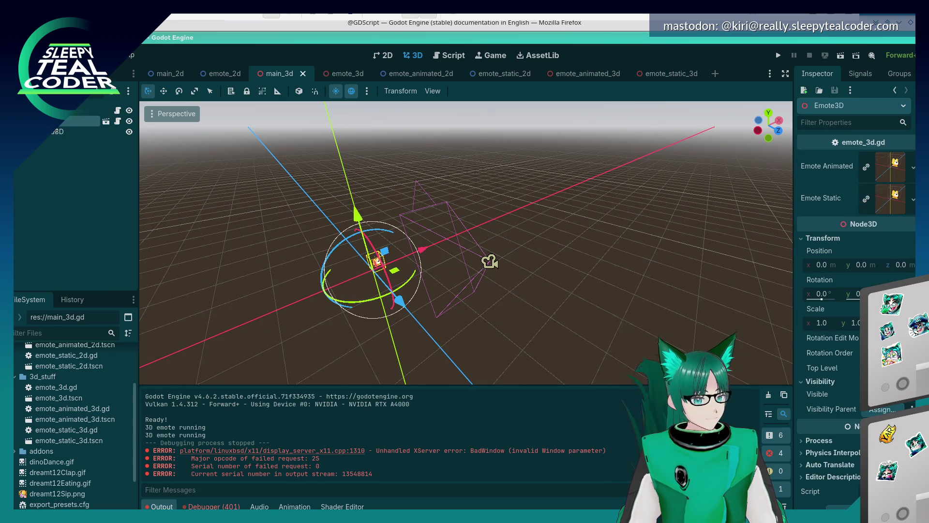
click(107, 121)
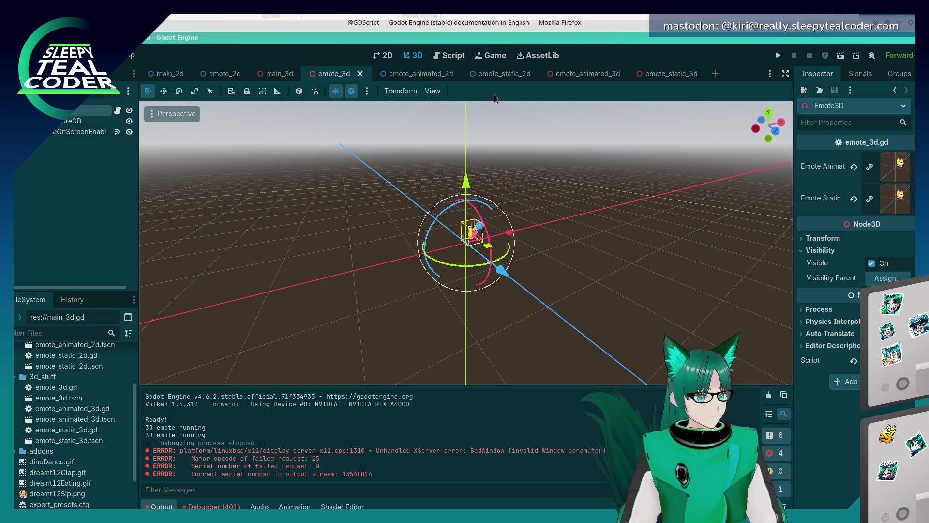
click(581, 73)
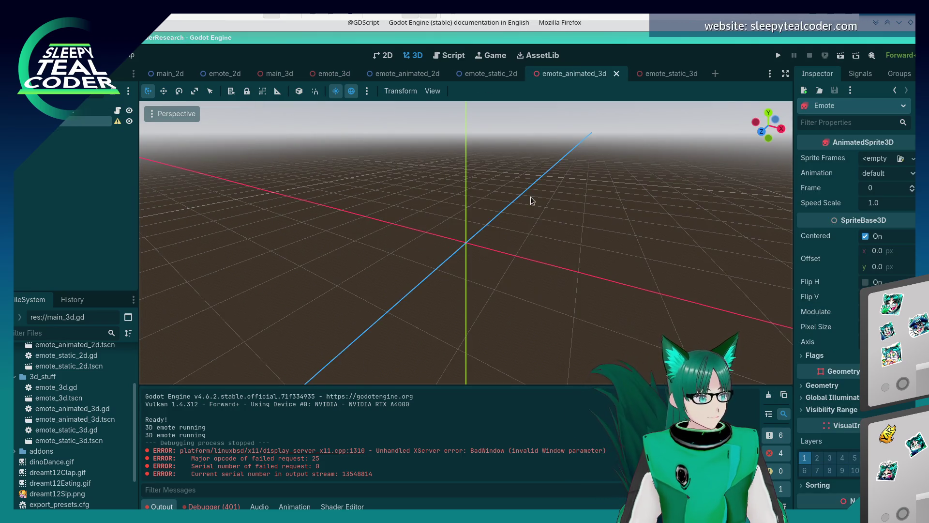
mouse_move(400, 235)
mouse_down()
mouse_move(471, 243)
mouse_move(502, 216)
mouse_up()
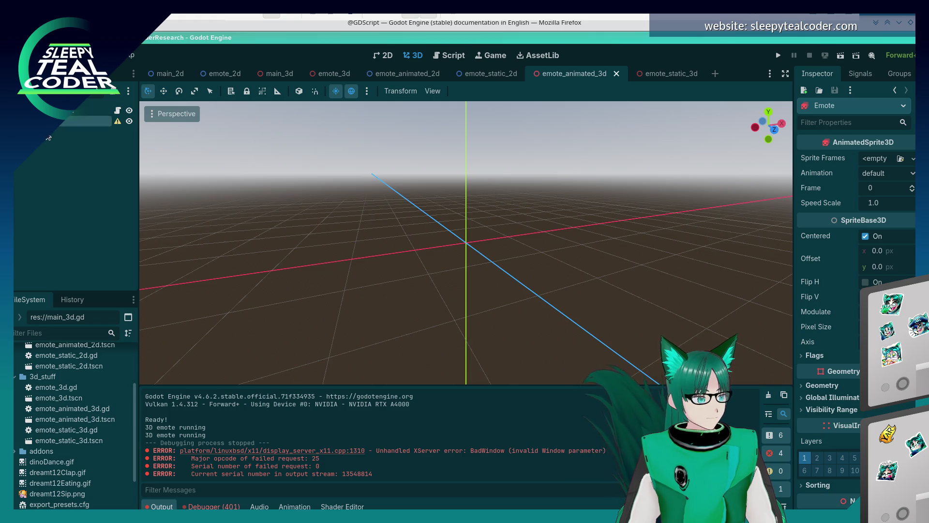
mouse_move(117, 123)
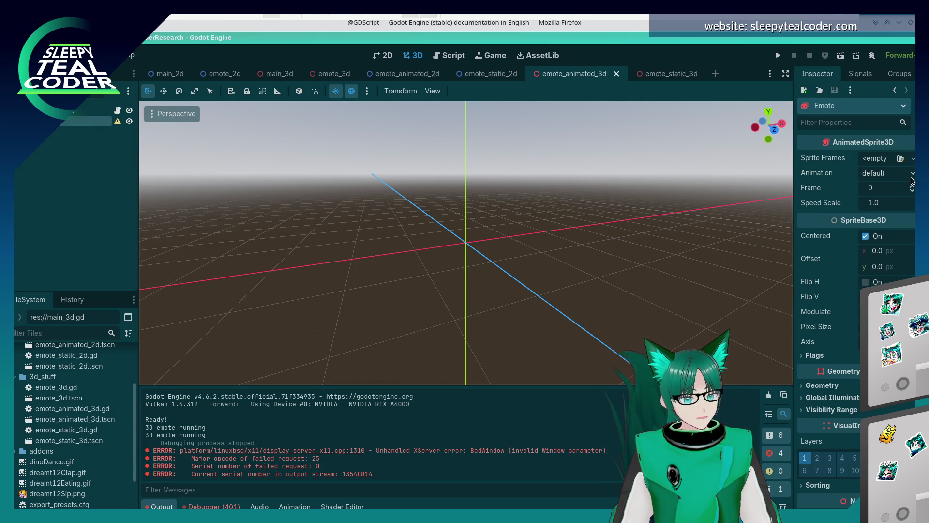
Assign a New SpriteFrames resource to the Emote sprite's Sprite Frames property and show its animation panel.
scroll(856, 290, down, 3)
scroll(909, 154, up, 3)
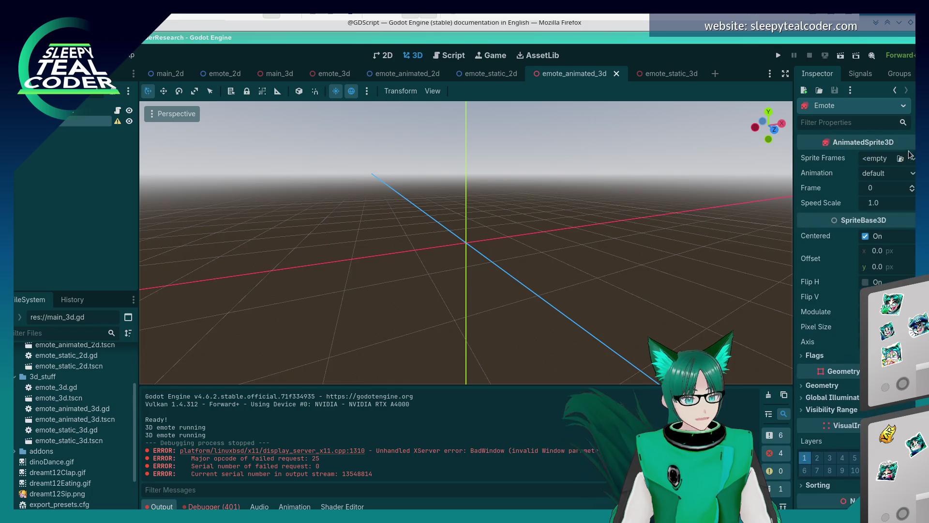
click(902, 159)
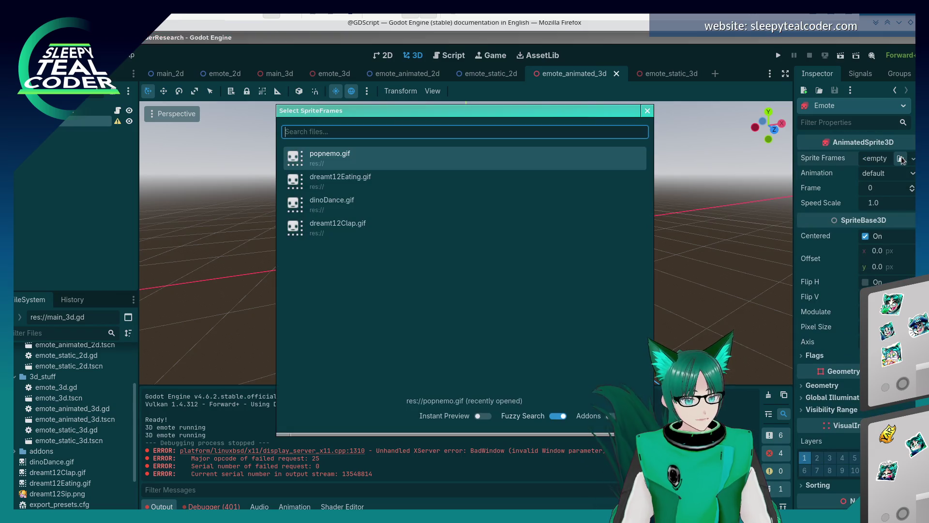
click(648, 111)
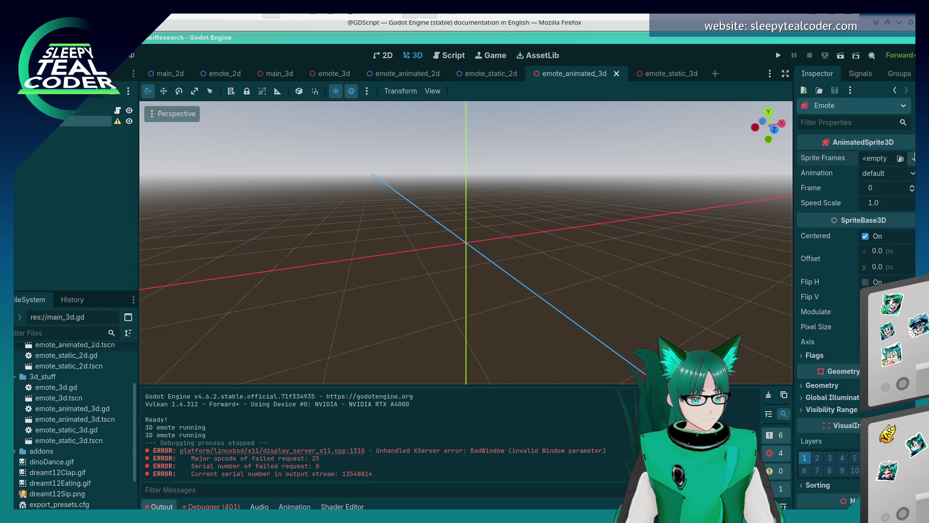
click(914, 158)
click(883, 186)
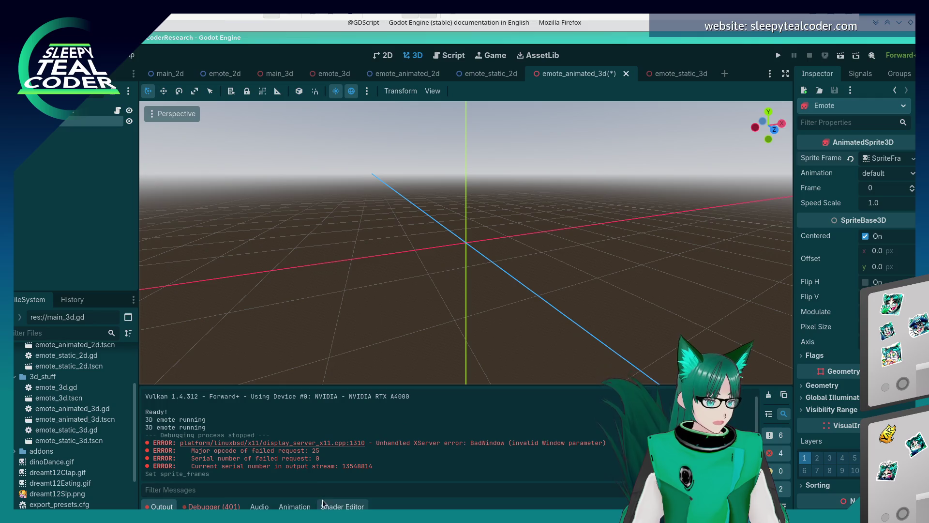
click(296, 506)
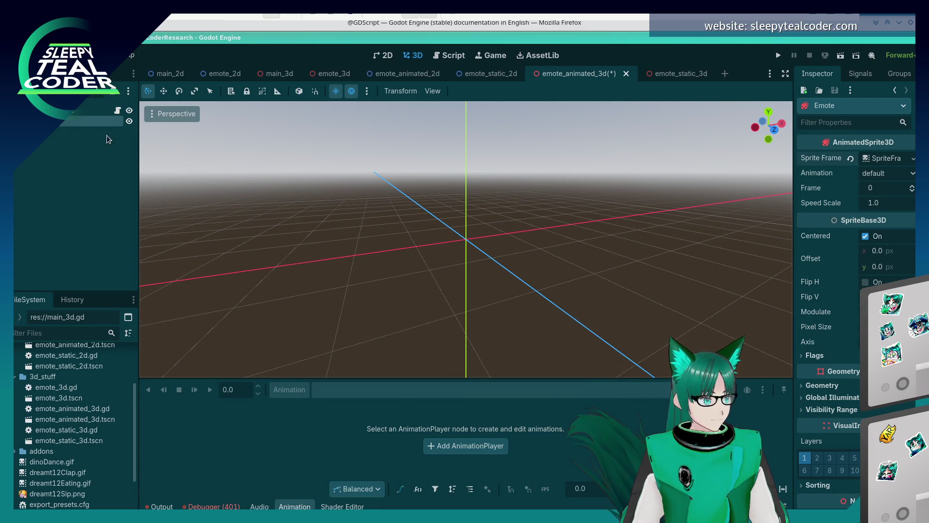
Orbit around the empty scene and expand the Emote sprite's Transform properties.
drag(398, 225, 371, 234)
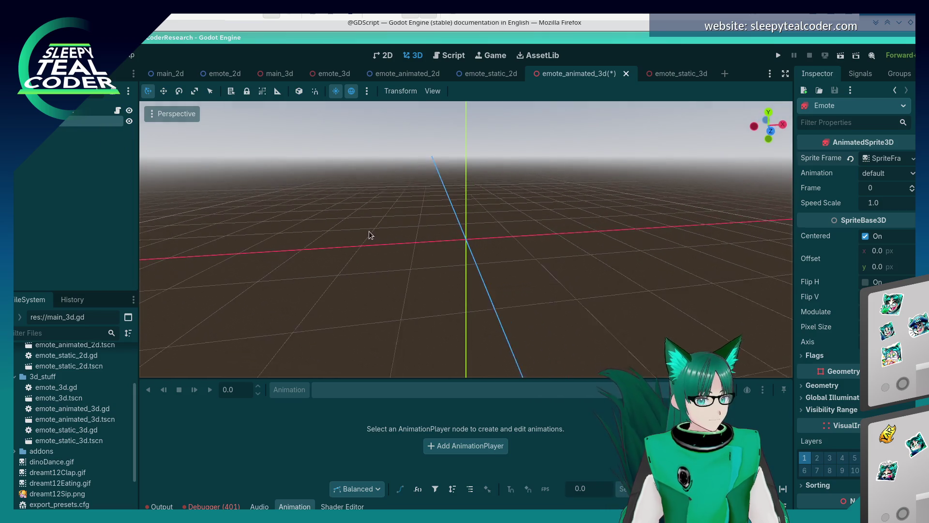
scroll(844, 454, down, 3)
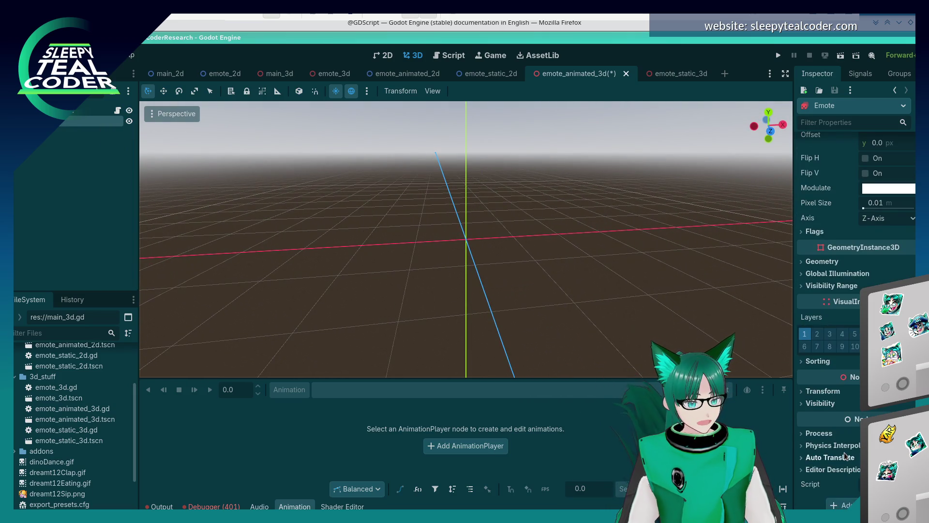
click(805, 392)
mouse_move(655, 328)
mouse_down()
mouse_move(493, 327)
mouse_move(377, 311)
mouse_move(584, 316)
mouse_move(462, 285)
mouse_move(534, 289)
mouse_move(516, 232)
mouse_move(533, 257)
mouse_move(466, 280)
mouse_move(450, 242)
mouse_up()
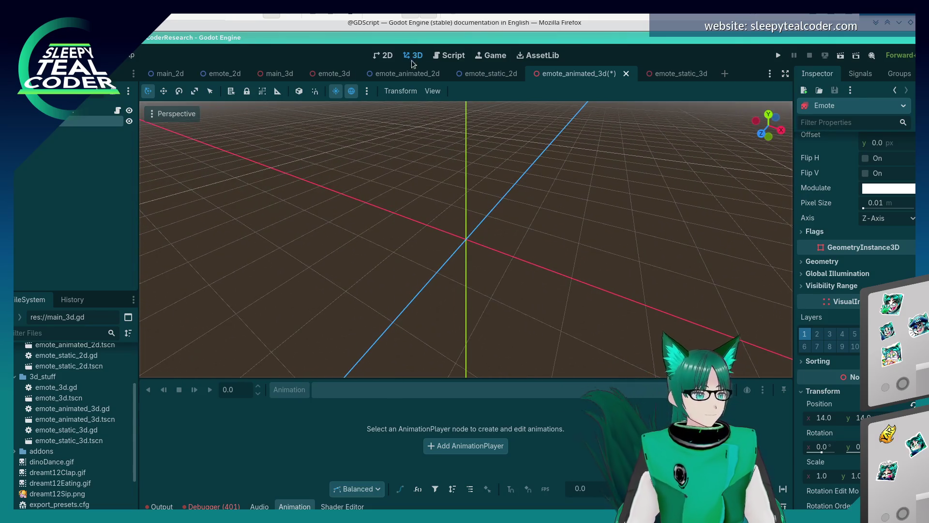
Inspect the EmotePicture3D dog sprite's frames in emote_3d, then return to emote_animated_3d.
click(334, 73)
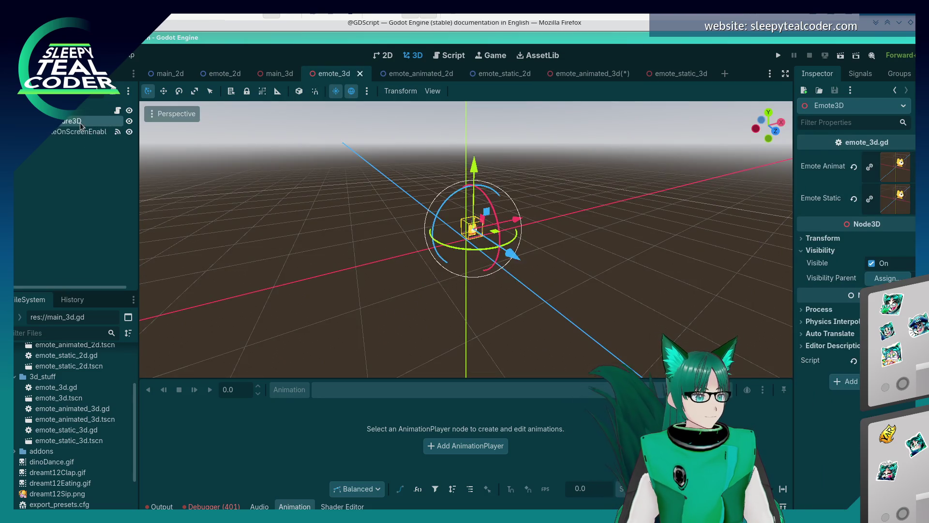
click(80, 122)
scroll(544, 248, up, 4)
mouse_move(522, 254)
mouse_down()
mouse_move(485, 257)
mouse_move(502, 266)
mouse_move(524, 247)
mouse_up()
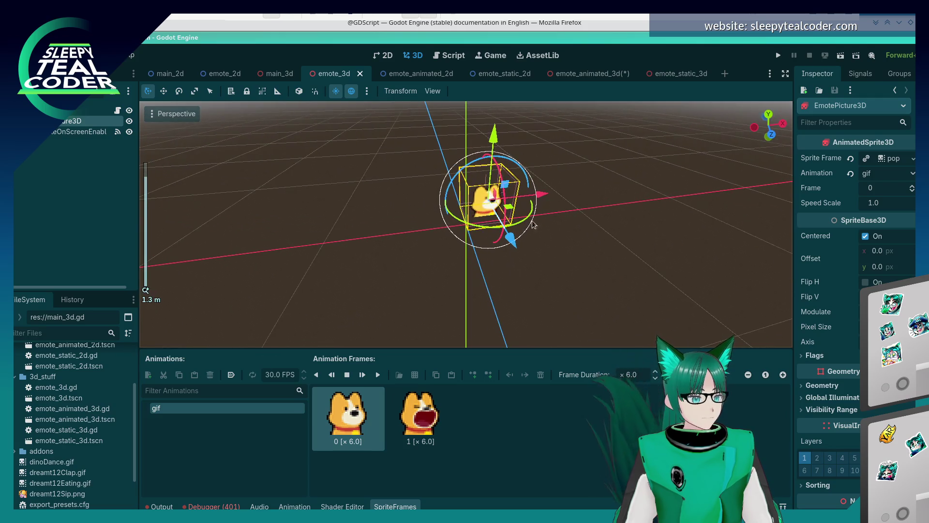
click(596, 74)
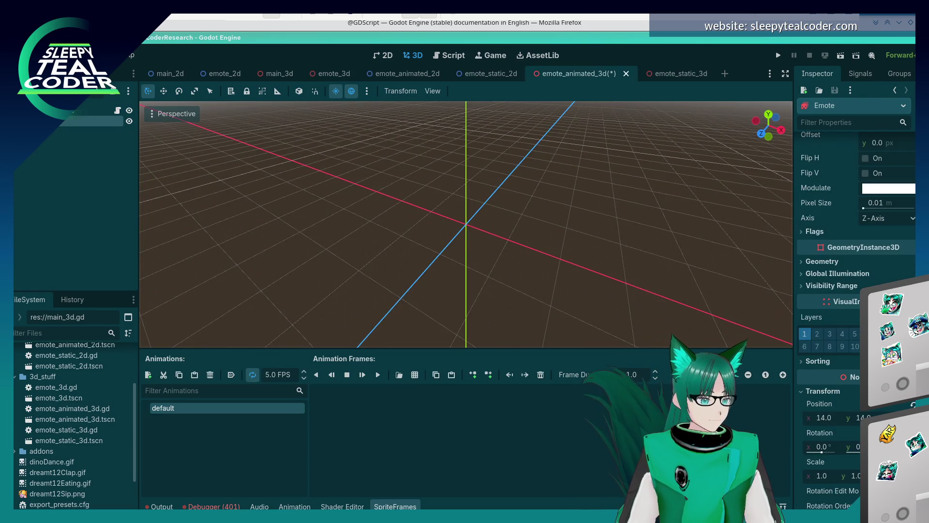
Keep the animation named 'default' and insert one empty frame into it.
click(295, 506)
click(397, 507)
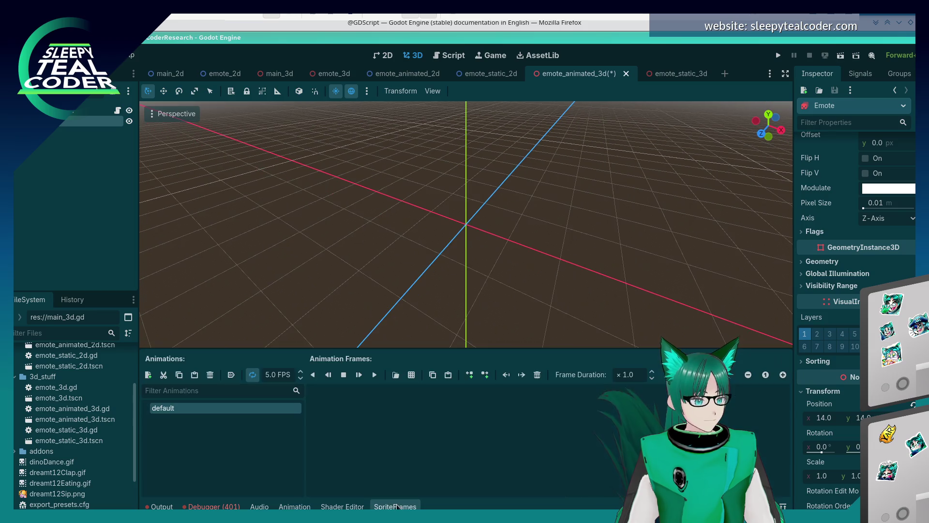
double_click(208, 408)
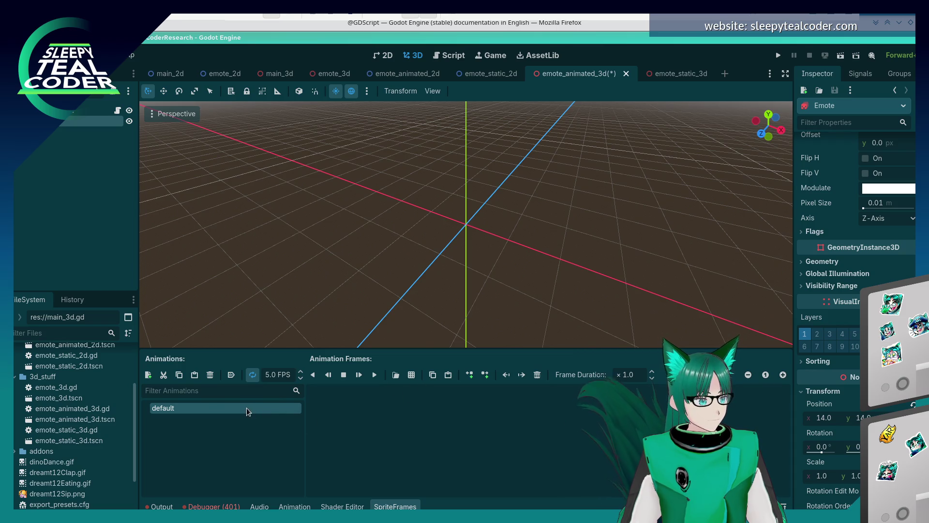
click(370, 411)
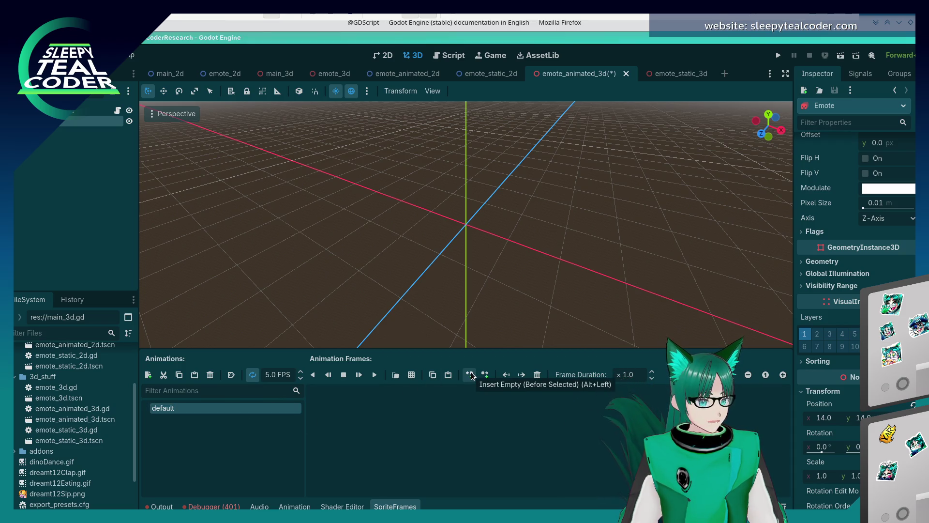
click(469, 375)
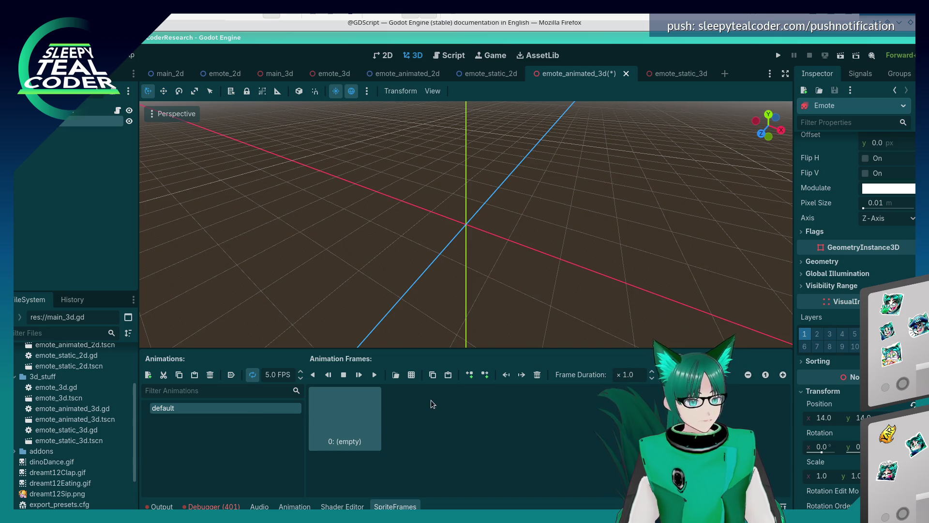
Drag the Emote sprite's Pixel Size to a new value.
scroll(852, 291, down, 5)
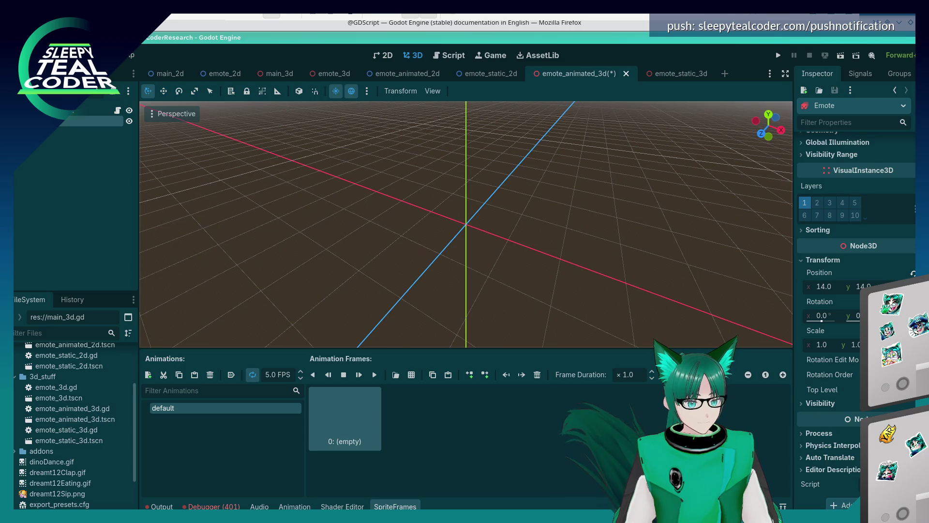
scroll(852, 291, up, 10)
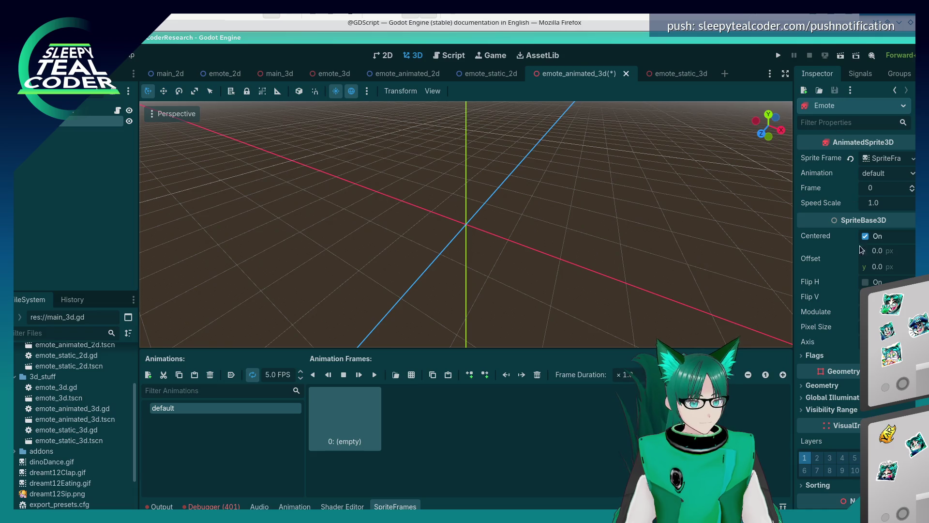
drag(886, 327, 895, 327)
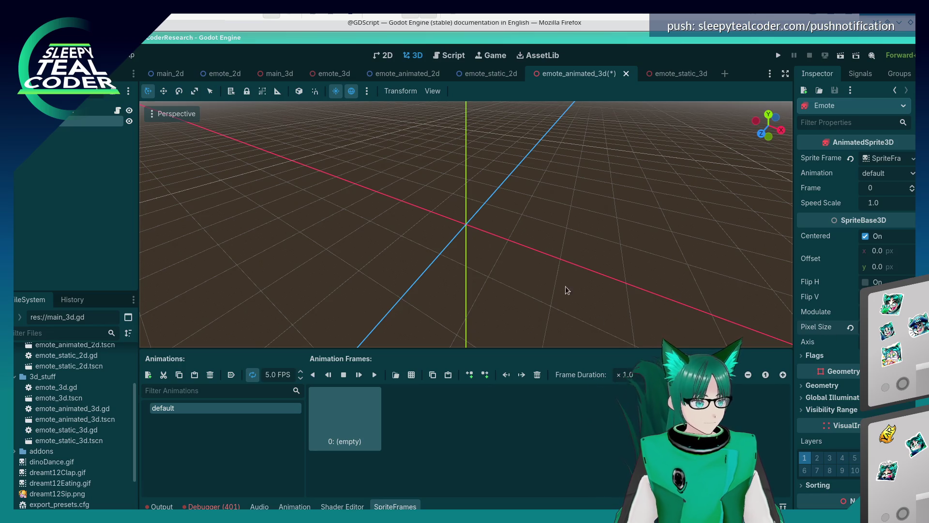
scroll(549, 277, down, 3)
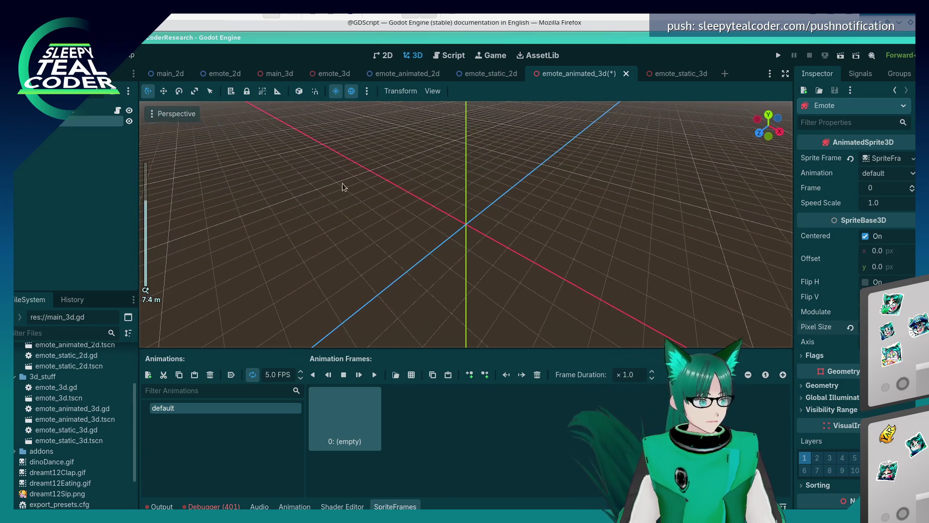
Frame the EmoteAnimated root in the view, then reselect the Emote sprite.
click(92, 110)
key(f)
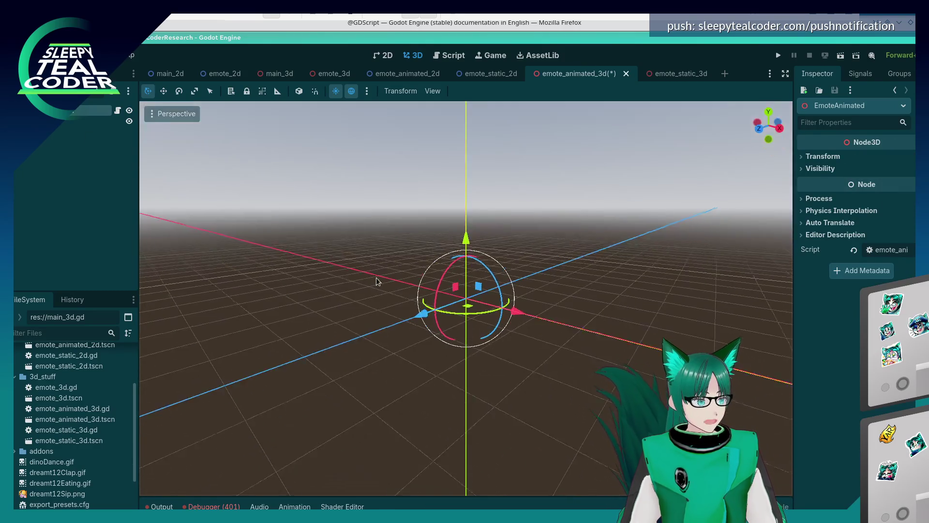
mouse_move(475, 305)
mouse_down()
mouse_move(384, 346)
mouse_move(243, 264)
mouse_up()
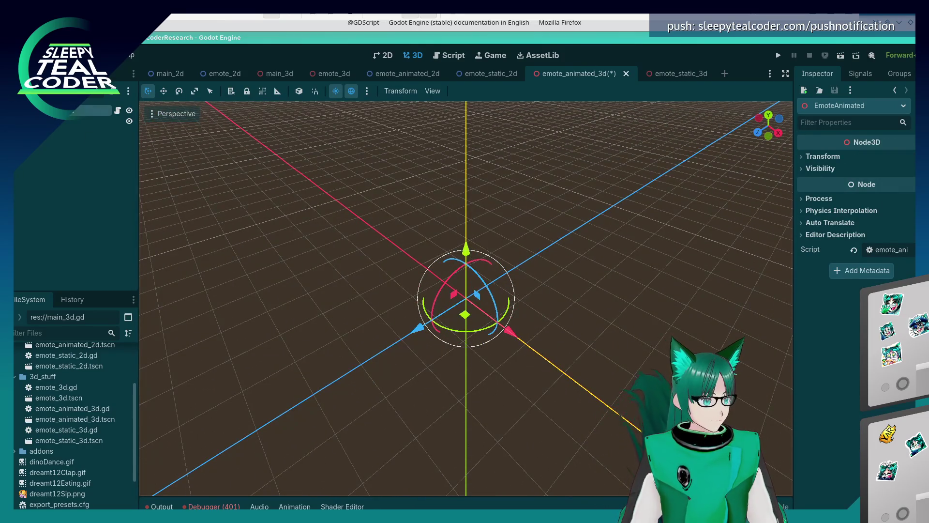
click(97, 121)
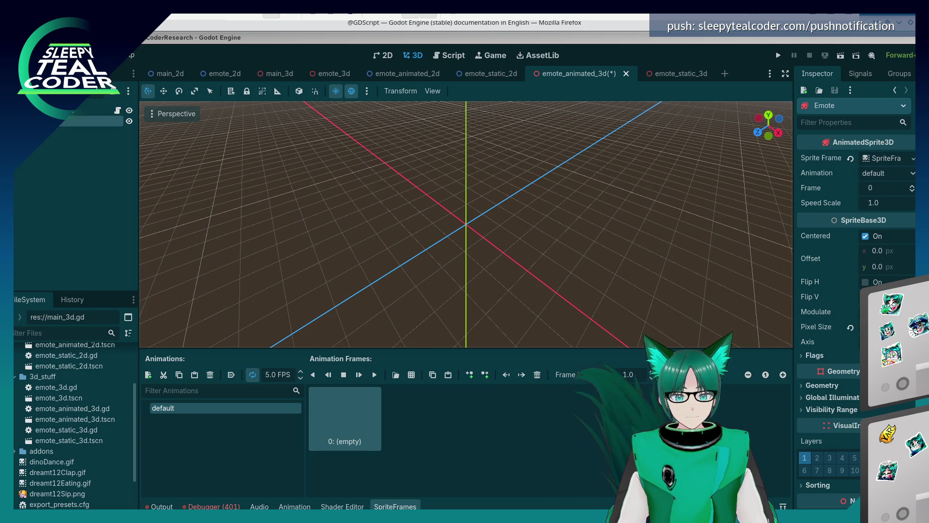
Import the emoticons_v2 image and place it as frame 0, ahead of the empty frame 1.
drag(346, 429, 347, 428)
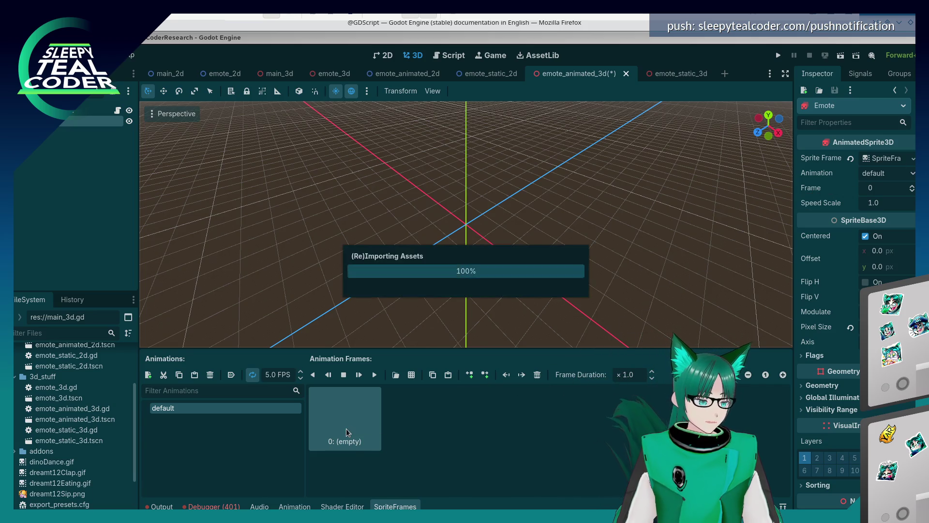
mouse_move(68, 504)
mouse_down()
mouse_move(363, 441)
mouse_move(344, 408)
mouse_up()
mouse_move(507, 269)
mouse_down()
mouse_move(566, 202)
mouse_move(561, 193)
mouse_up()
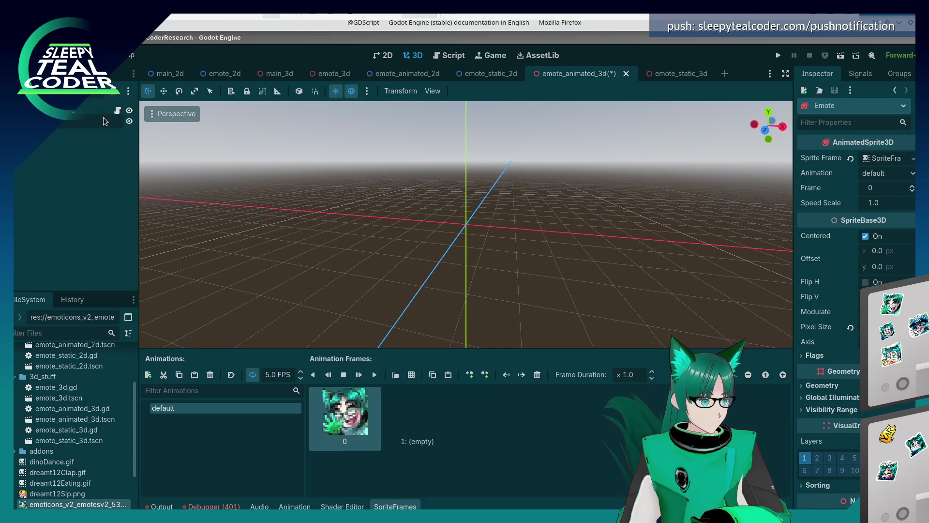
click(66, 118)
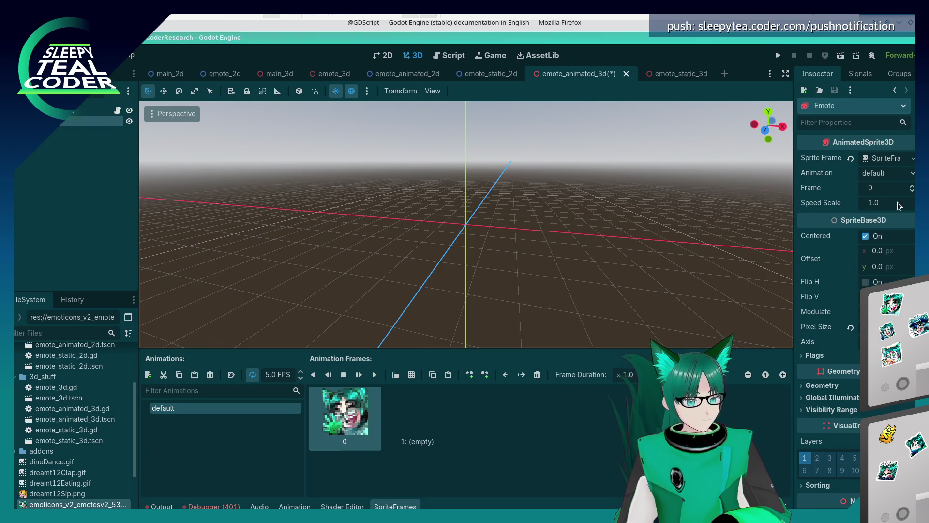
scroll(853, 422, down, 3)
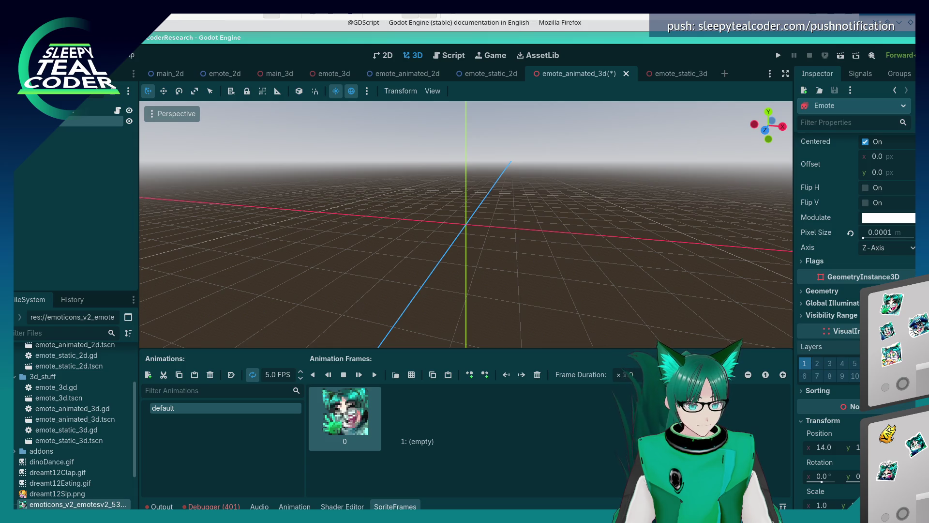
Set the Emote sprite's Position x to 0.
scroll(856, 310, down, 3)
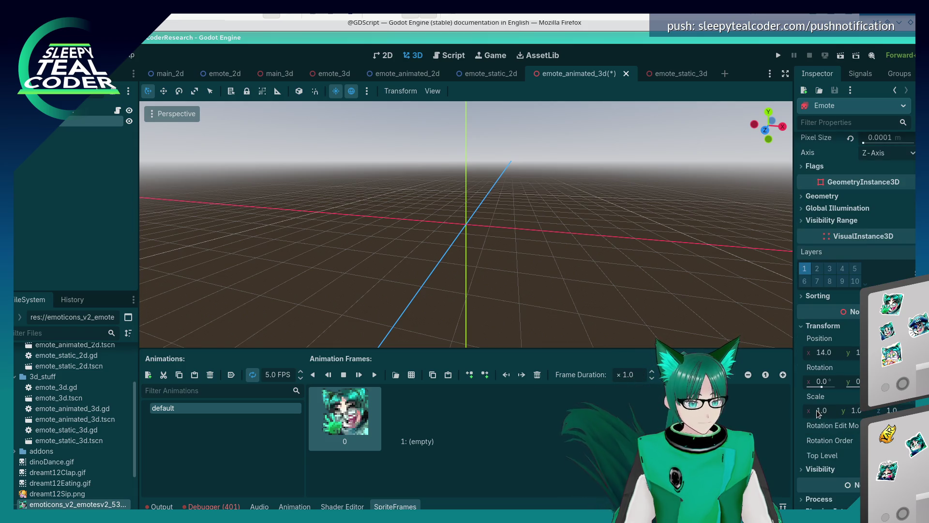
click(826, 356)
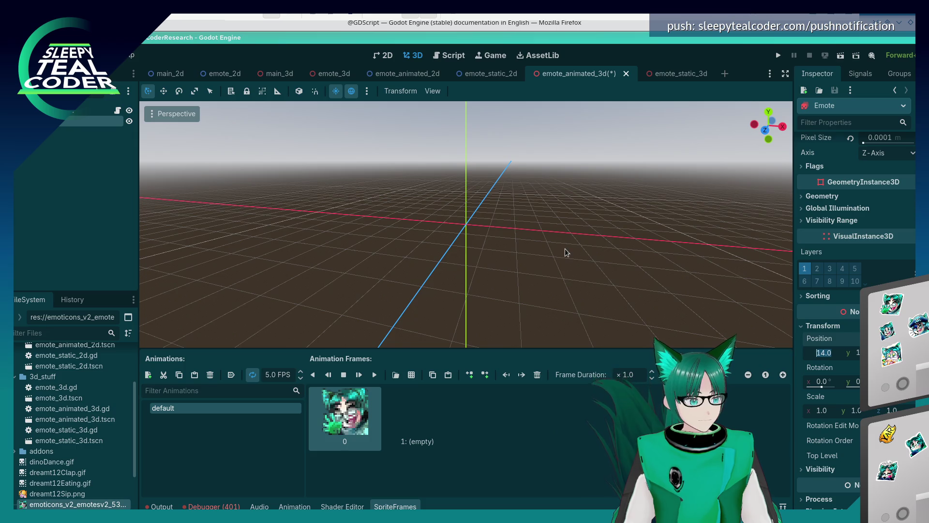
scroll(565, 249, down, 5)
mouse_move(564, 249)
mouse_down()
mouse_move(557, 213)
mouse_move(489, 253)
mouse_move(616, 202)
mouse_move(569, 238)
mouse_move(552, 237)
mouse_move(562, 242)
mouse_move(580, 203)
mouse_up()
scroll(590, 179, up, 5)
mouse_move(602, 155)
mouse_down()
mouse_move(559, 192)
mouse_move(605, 189)
mouse_move(616, 168)
mouse_move(528, 188)
mouse_move(518, 182)
mouse_move(554, 162)
mouse_move(535, 184)
mouse_up()
scroll(559, 134, up, 2)
drag(560, 134, 544, 165)
scroll(544, 164, down, 3)
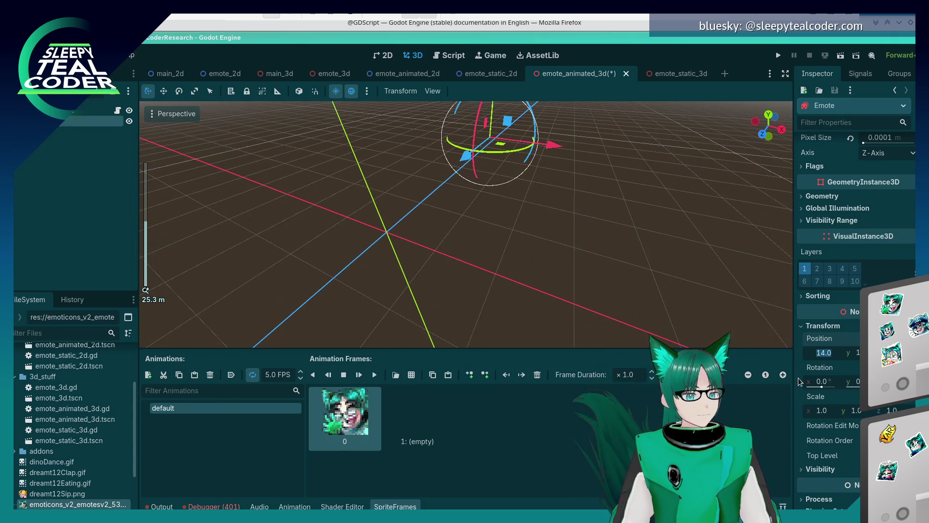
text(0)
key(Tab)
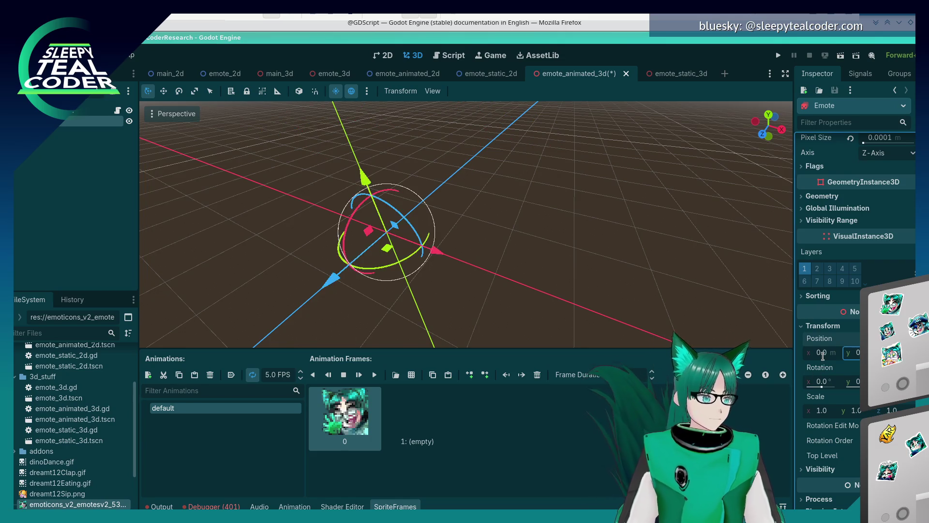
Tilt the sprite to about -7.6° around its x axis with the red rotation ring.
mouse_move(504, 217)
mouse_down()
mouse_move(498, 170)
mouse_move(492, 207)
mouse_up()
scroll(394, 257, up, 5)
mouse_move(394, 256)
mouse_down()
mouse_move(408, 297)
mouse_move(418, 294)
mouse_move(362, 295)
mouse_move(370, 263)
mouse_move(329, 272)
mouse_up()
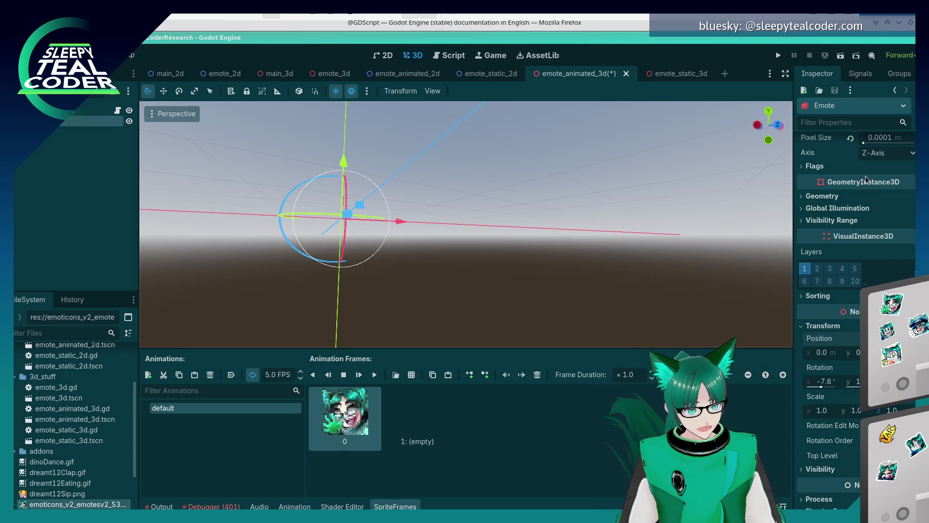
Set Pixel Size back to 0.01 and restore the sprite's X rotation to 0°.
click(850, 139)
mouse_move(727, 192)
mouse_down()
mouse_move(474, 298)
mouse_move(484, 310)
mouse_move(421, 269)
mouse_move(285, 307)
mouse_move(335, 292)
mouse_move(316, 289)
mouse_up()
scroll(345, 297, up, 3)
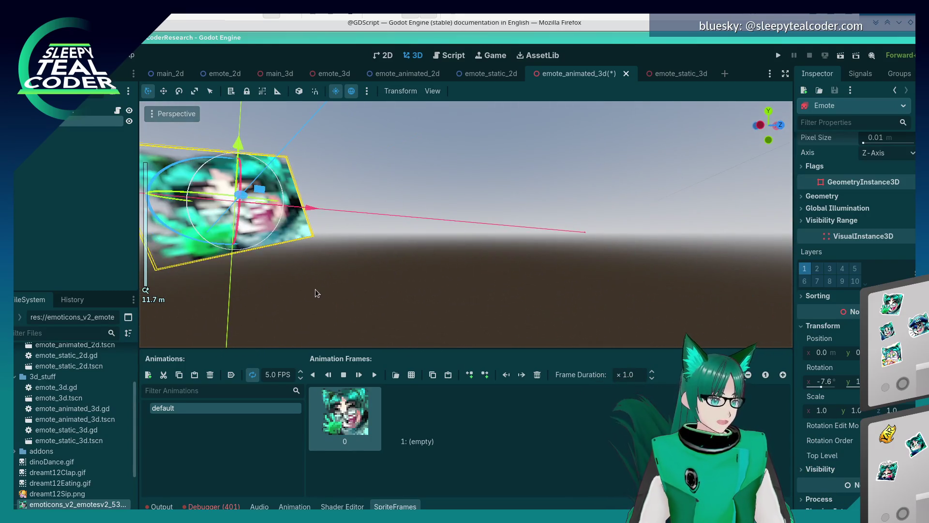
key(ctrl+z)
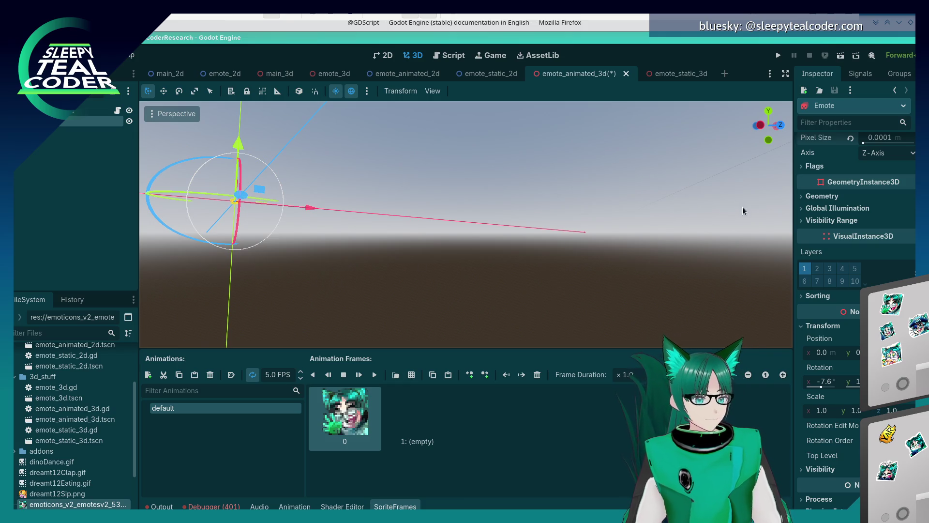
key(ctrl+shift+z)
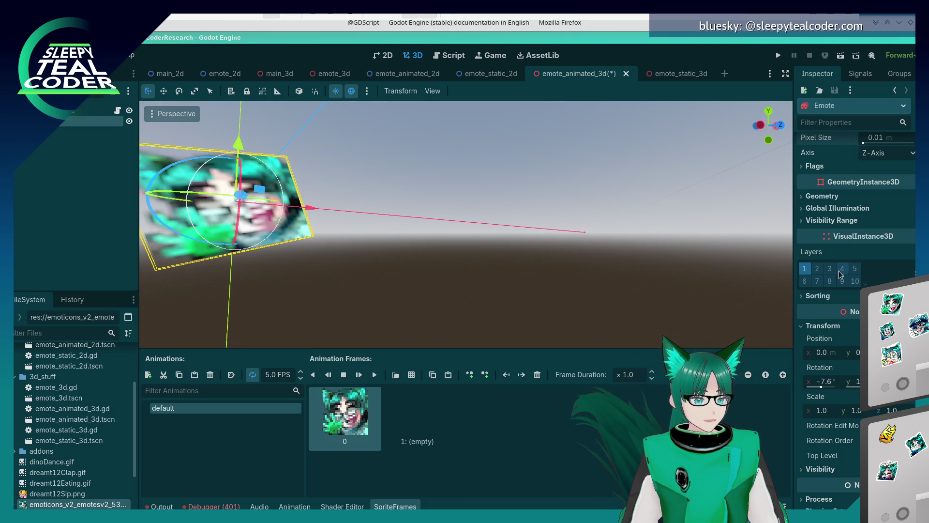
key(ctrl+z)
key(ctrl+z)
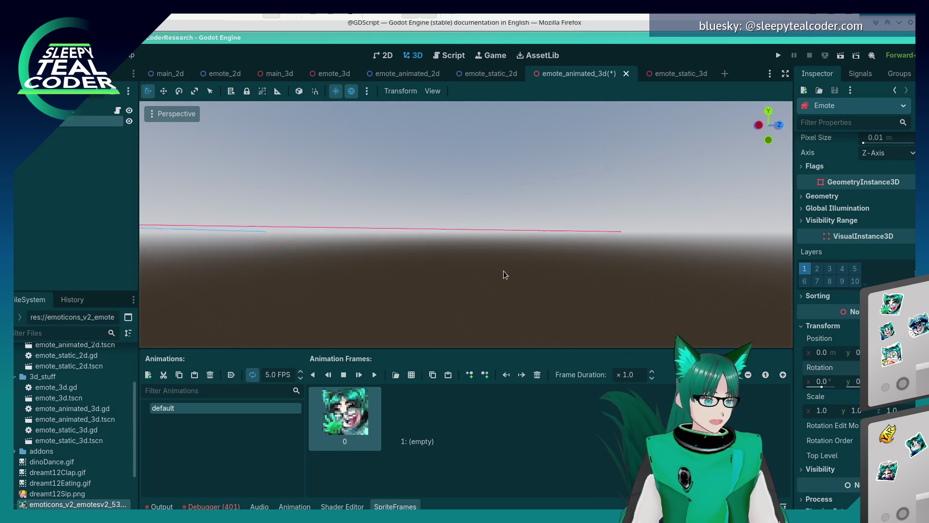
scroll(507, 274, down, 5)
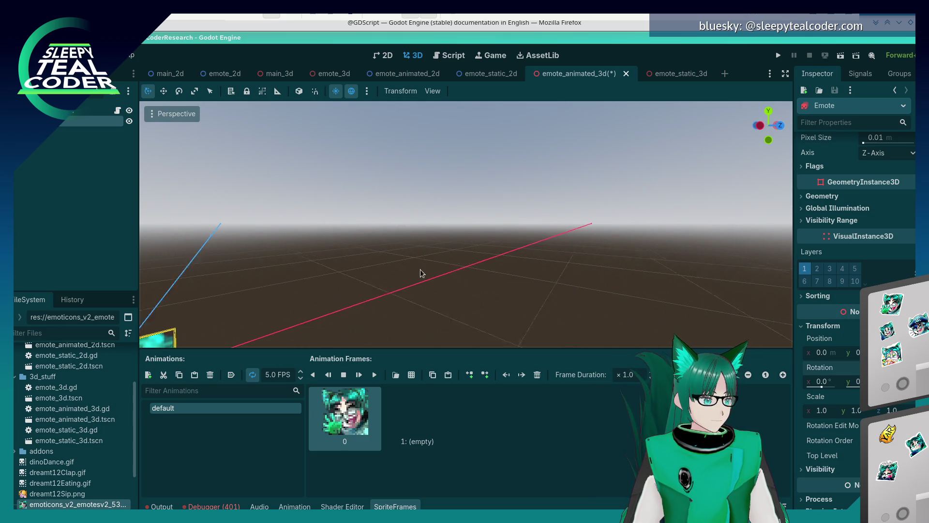
Centre the view on the sprite and set its X position to 14, then 0.14.
key(f)
mouse_move(457, 253)
mouse_down()
mouse_move(545, 256)
mouse_move(460, 269)
mouse_up()
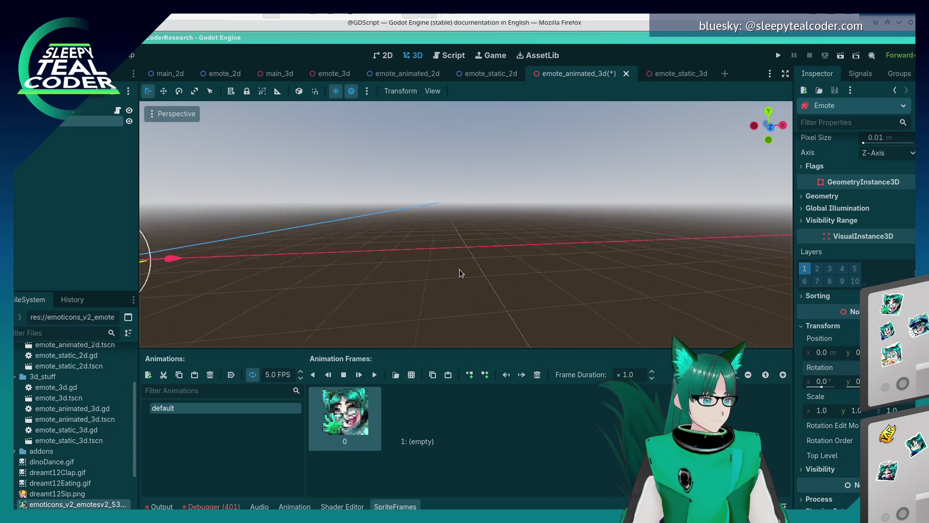
key(f)
scroll(429, 234, up, 3)
scroll(394, 248, down, 2)
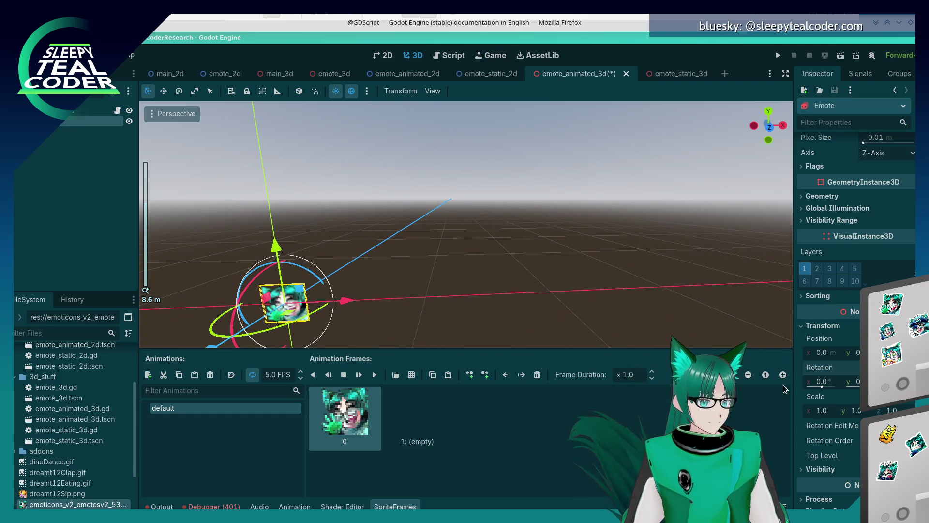
click(823, 352)
text(14)
key(Tab)
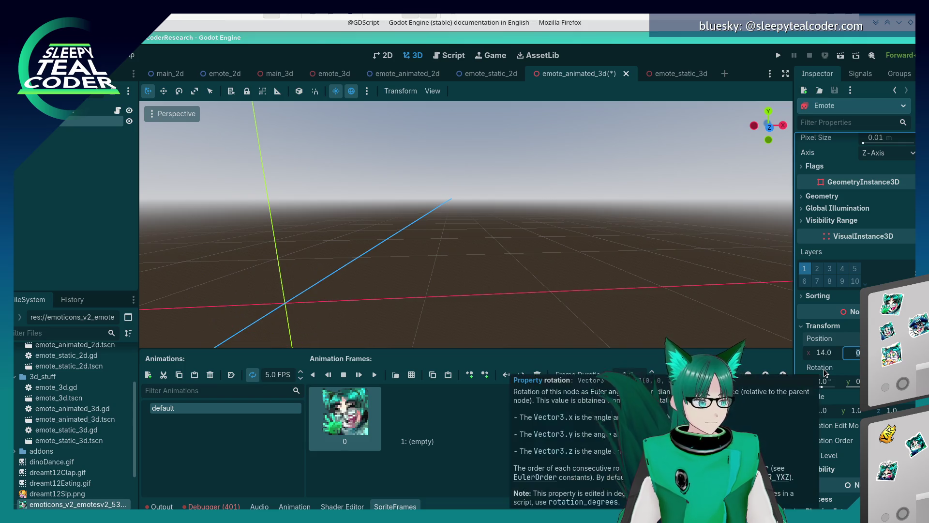
scroll(690, 263, down, 10)
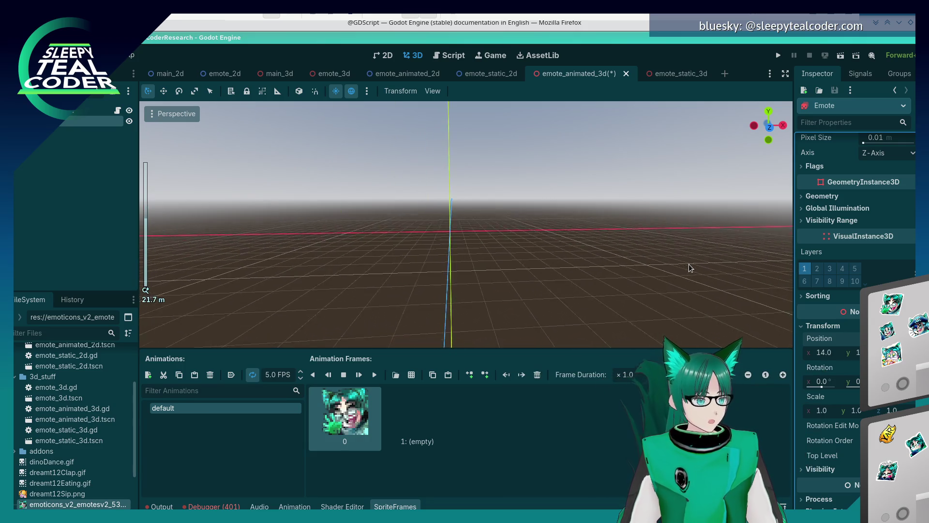
scroll(689, 265, down, 2)
click(814, 351)
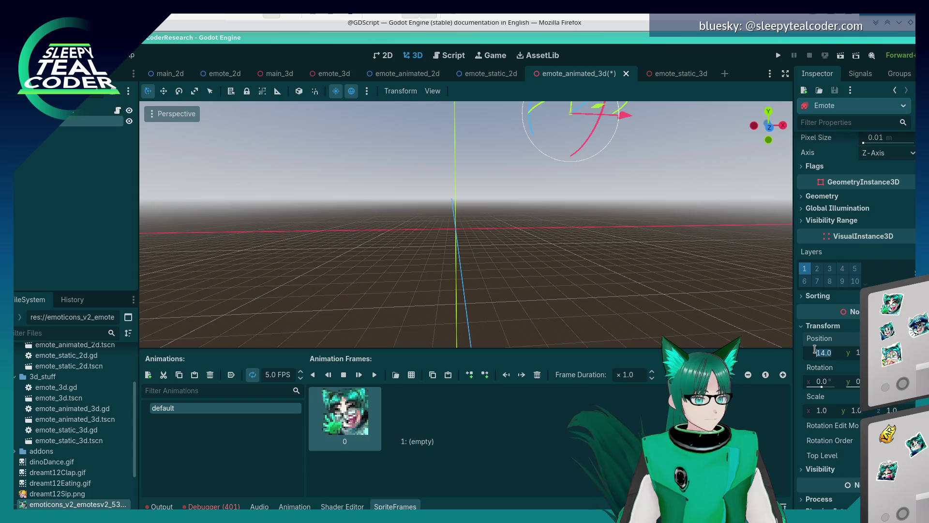
text(0.14)
key(Tab)
text(0)
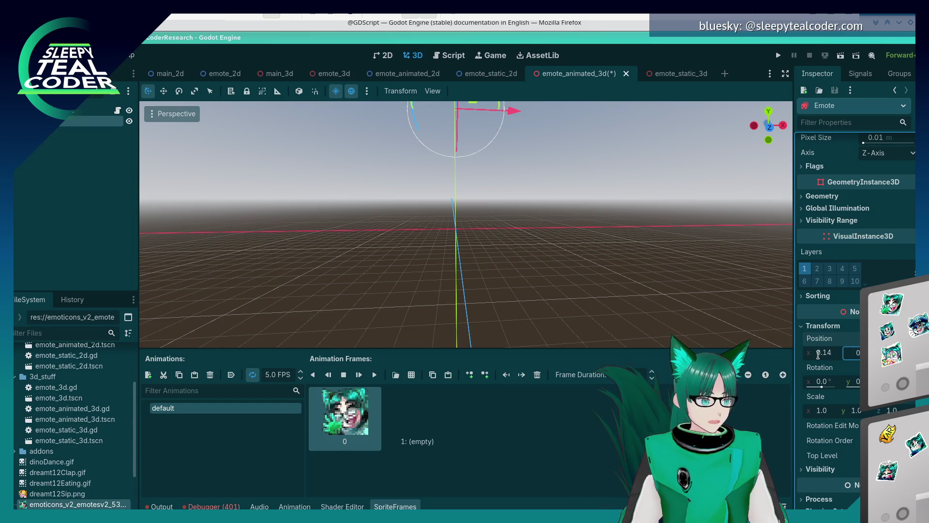
Reset X position to 0, return it to 0.14, and raise Y position to 0.3.
scroll(472, 211, up, 5)
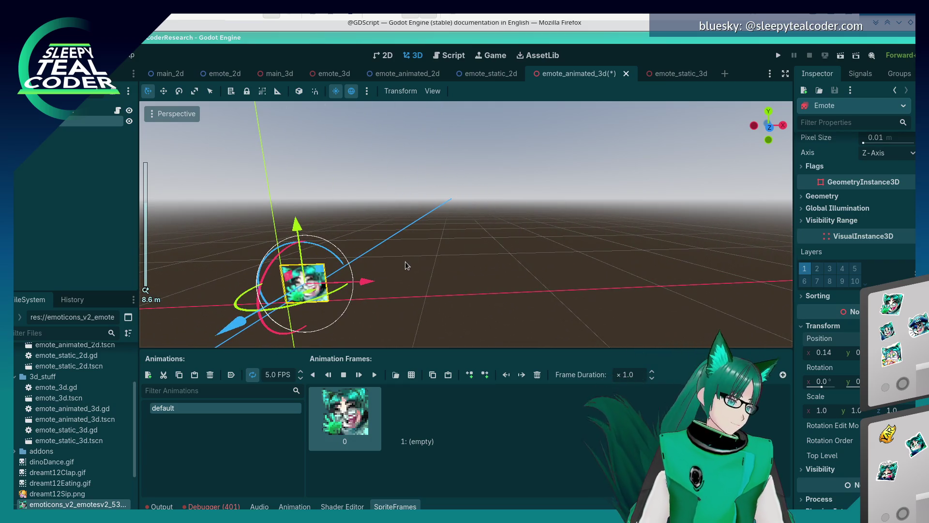
drag(407, 265, 460, 270)
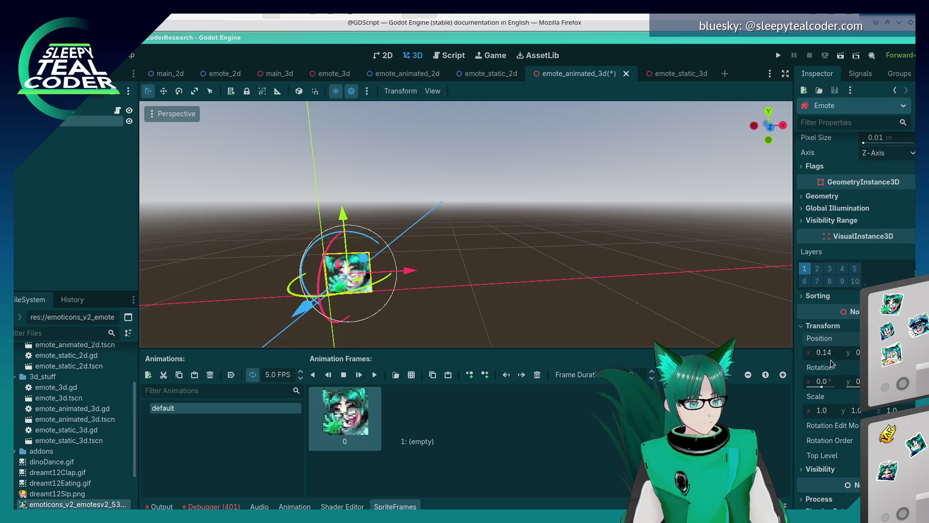
text(0)
key(Tab)
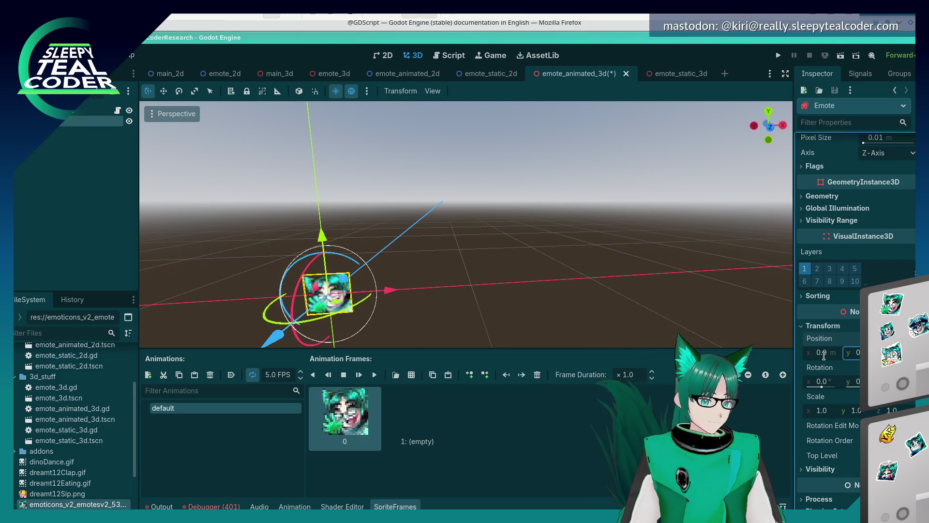
text(4)
key(Tab)
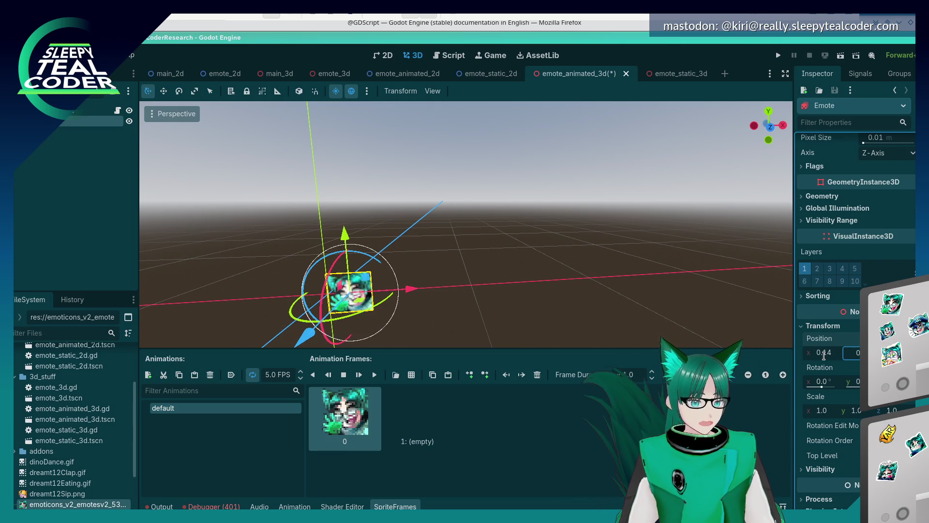
text(0.3)
key(Return)
Zoom in and out on the sprite and level the view's horizon.
scroll(311, 294, up, 5)
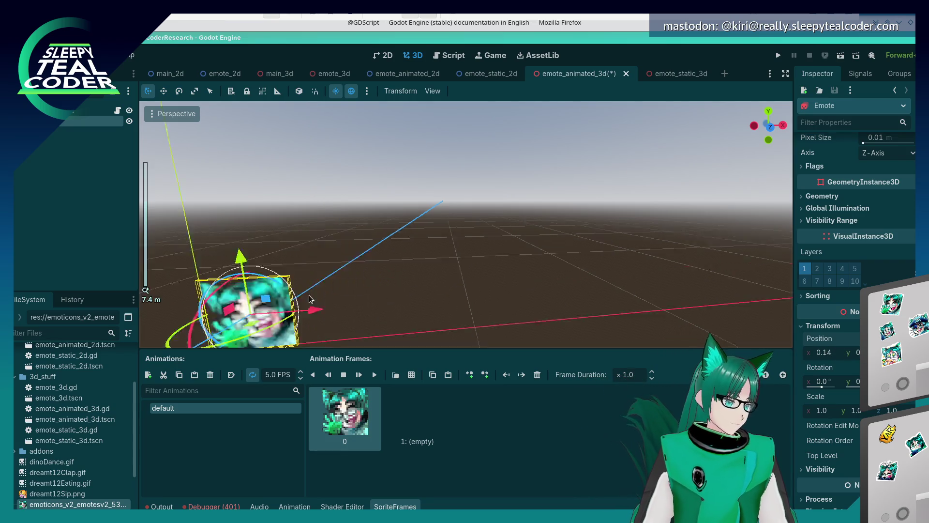
key(f)
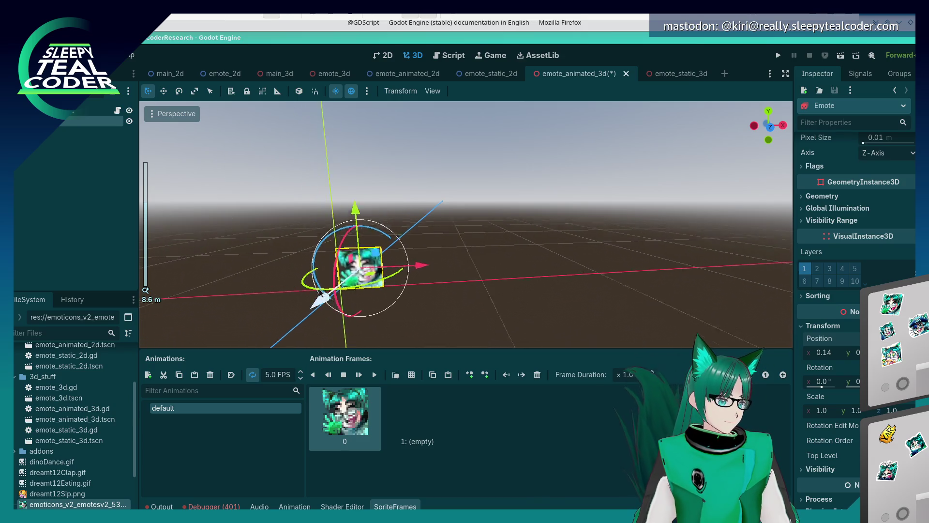
scroll(459, 190, up, 4)
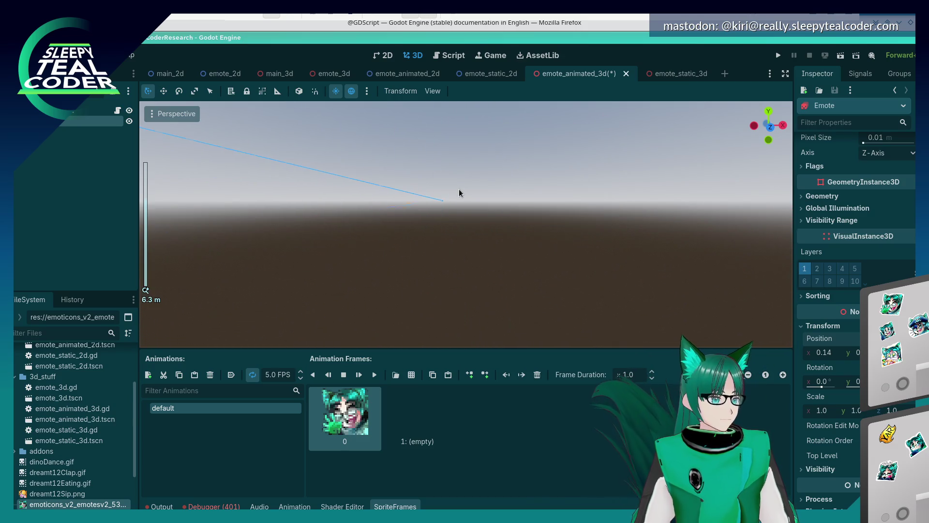
scroll(459, 189, down, 5)
scroll(464, 225, up, 4)
scroll(464, 225, down, 4)
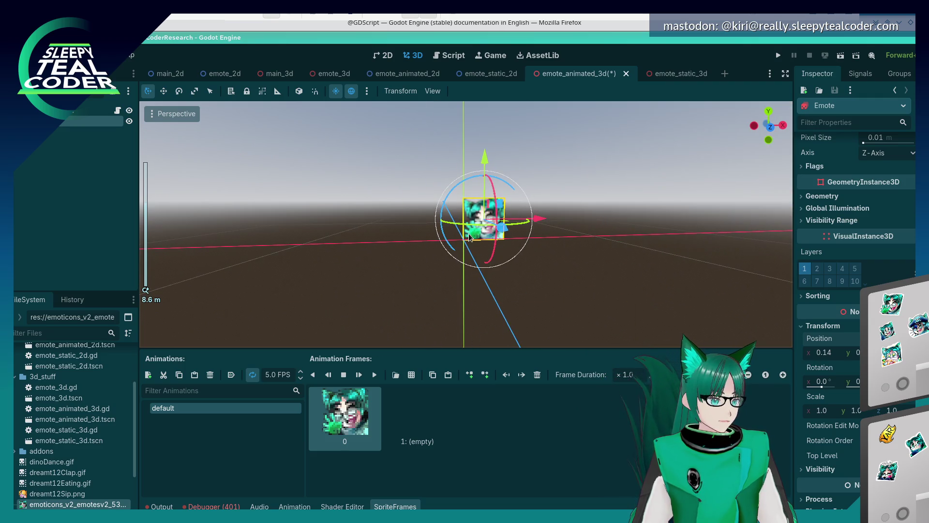
scroll(472, 237, up, 4)
scroll(472, 237, down, 4)
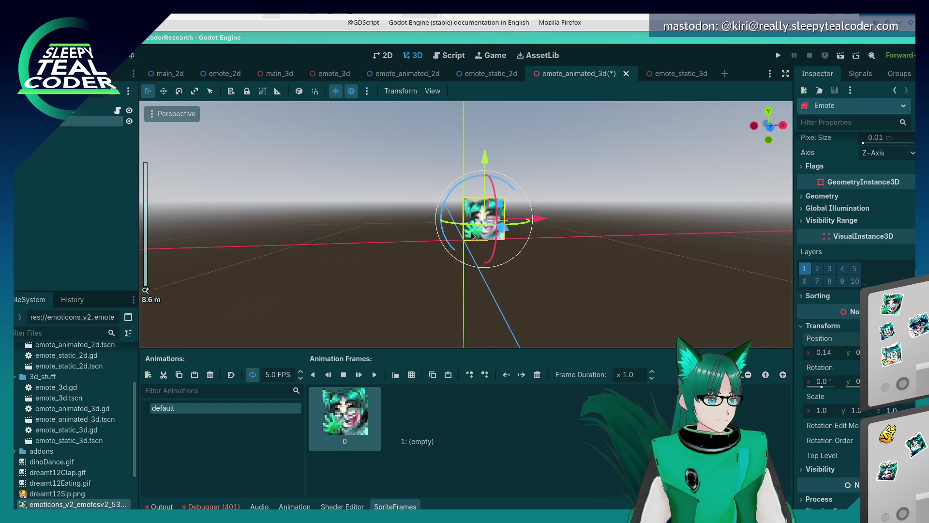
scroll(476, 236, up, 2)
scroll(477, 236, down, 2)
scroll(472, 237, up, 4)
scroll(469, 238, down, 4)
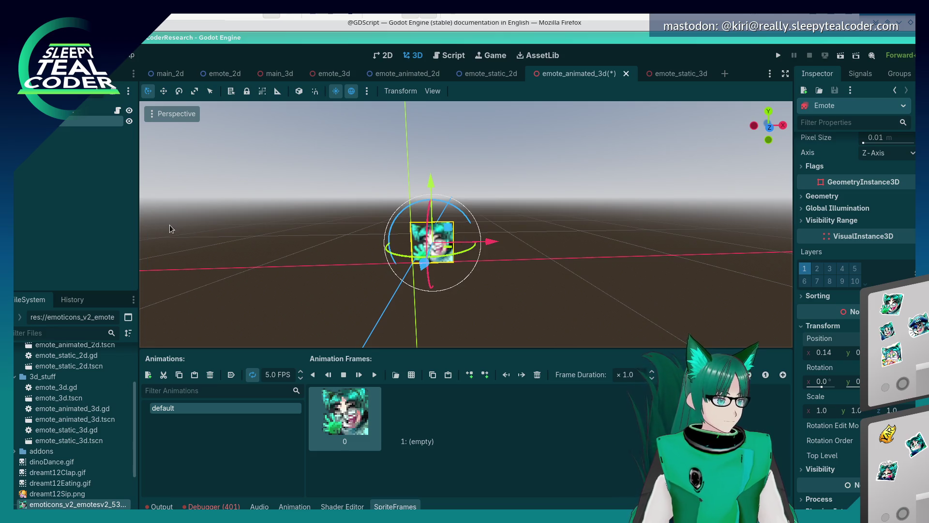
drag(387, 251, 408, 248)
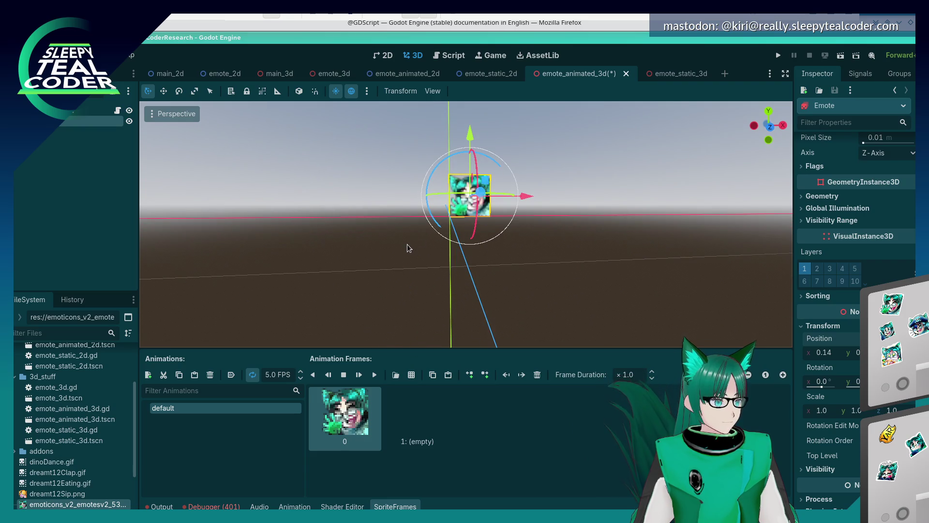
scroll(407, 246, down, 3)
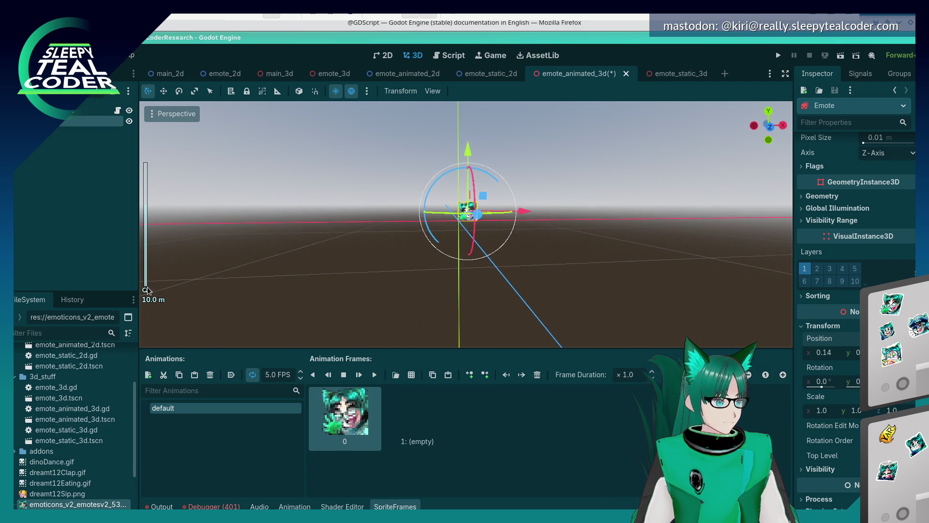
Reselect the emote sprite and set its X position to 0.15.
click(151, 272)
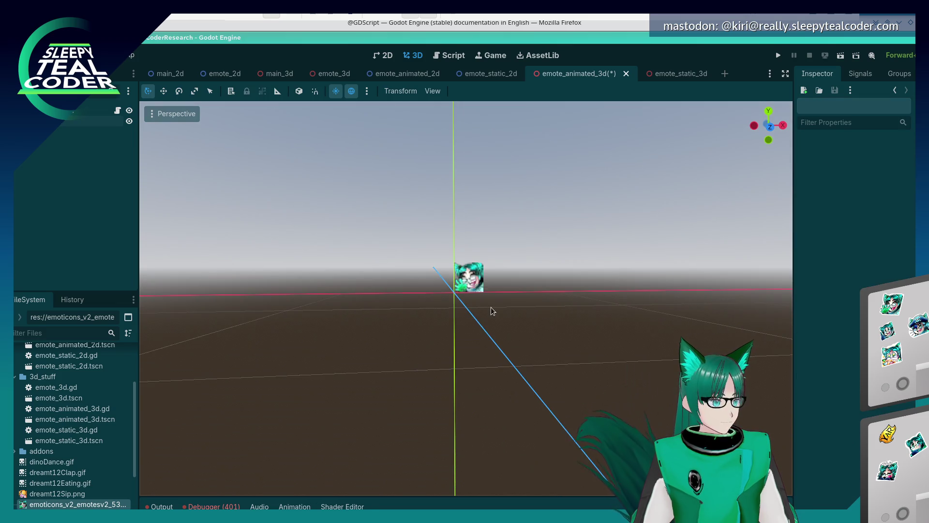
click(472, 280)
scroll(464, 210, up, 2)
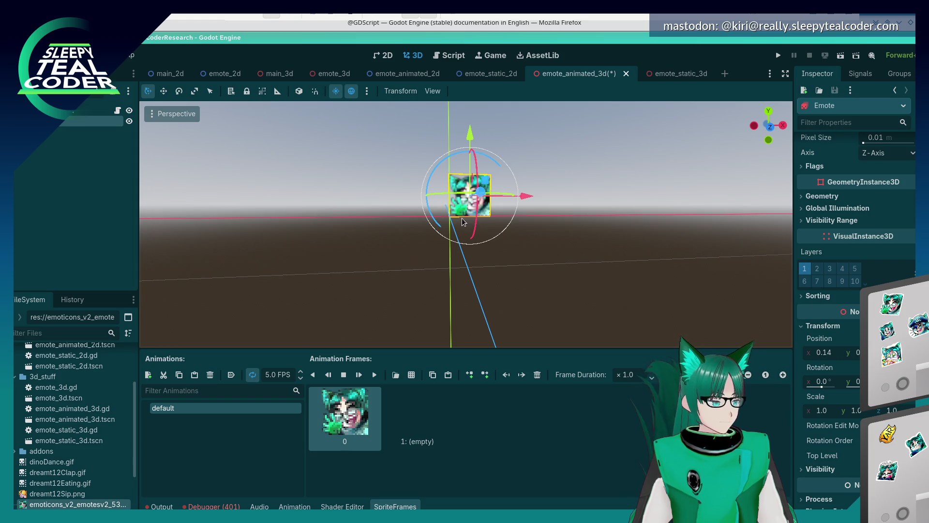
scroll(463, 221, up, 3)
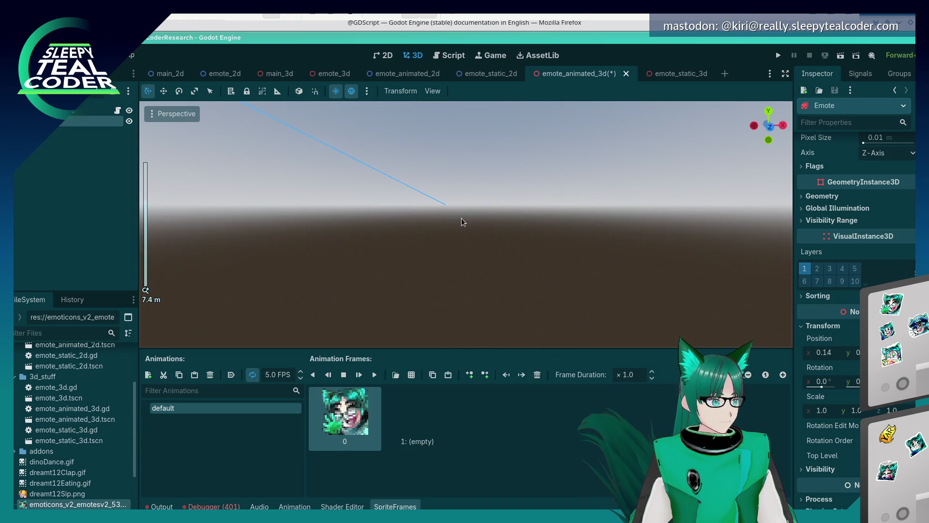
scroll(462, 221, down, 3)
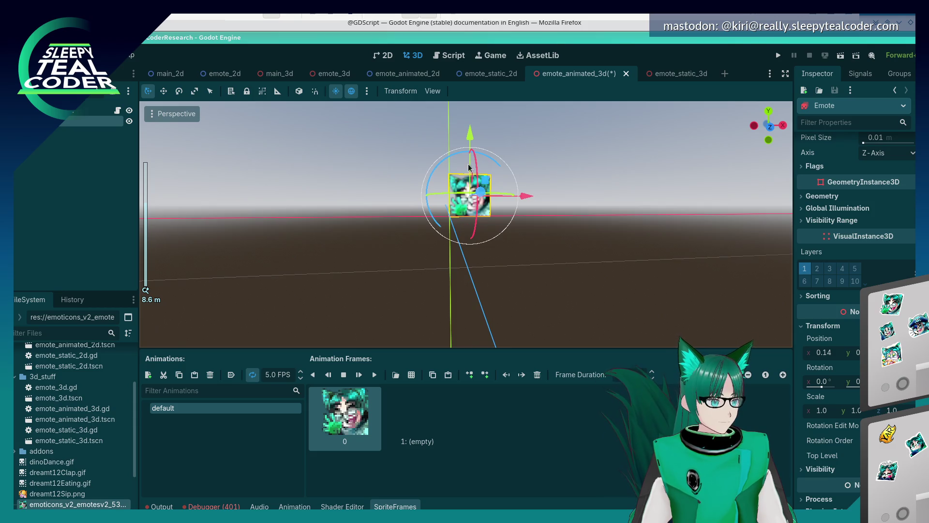
click(634, 187)
click(483, 254)
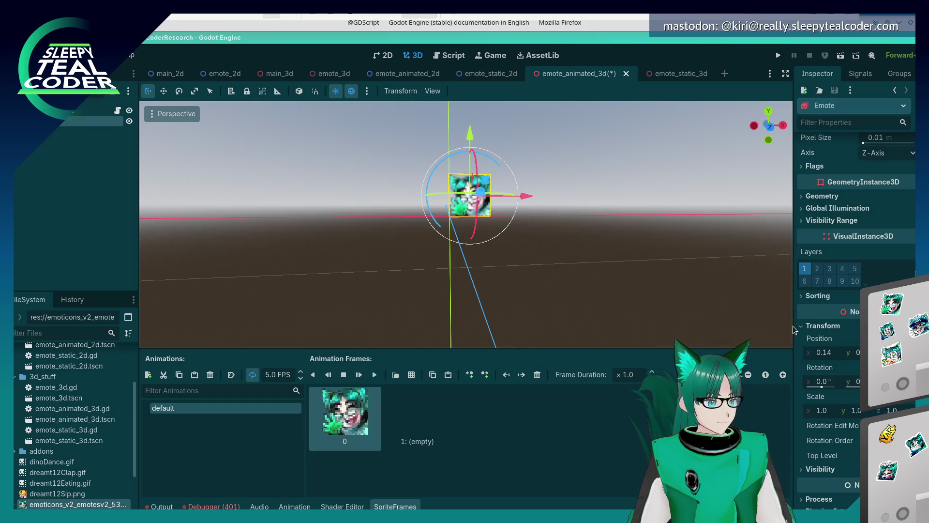
text(0.15)
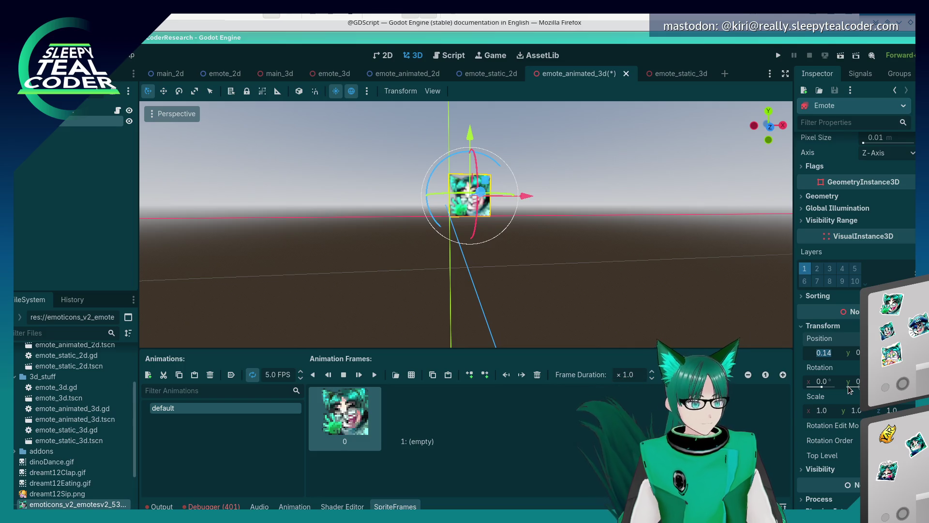
key(Tab)
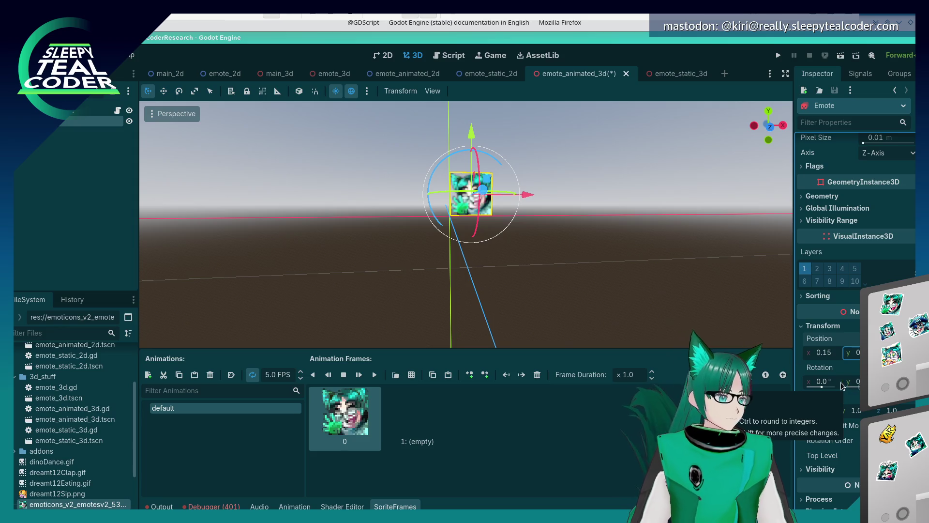
Fine-tune the sprite's X position to 0.145.
click(655, 284)
scroll(603, 331, down, 3)
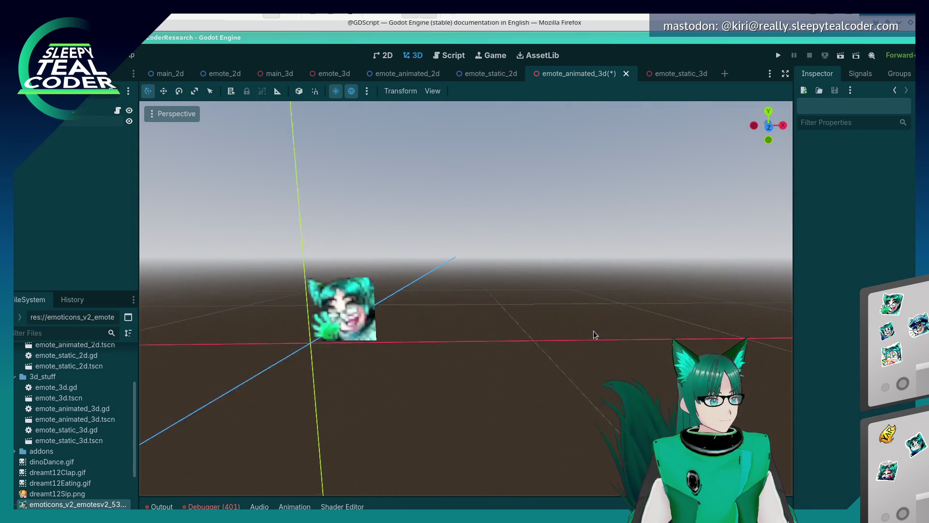
click(370, 318)
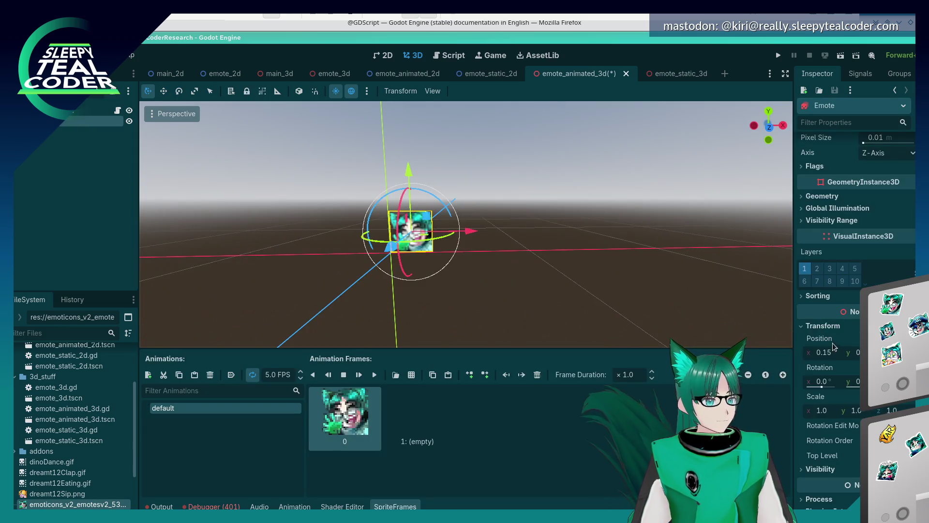
click(823, 353)
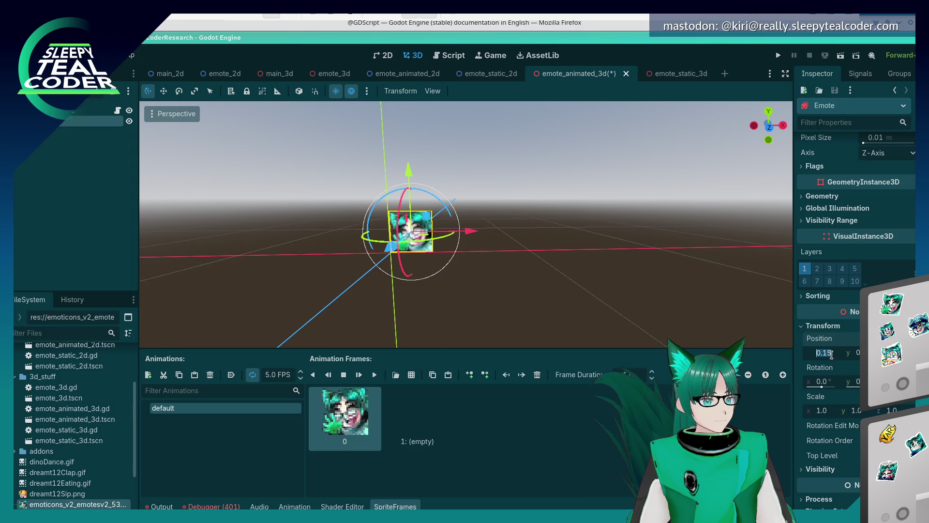
text(0.145)
key(Tab)
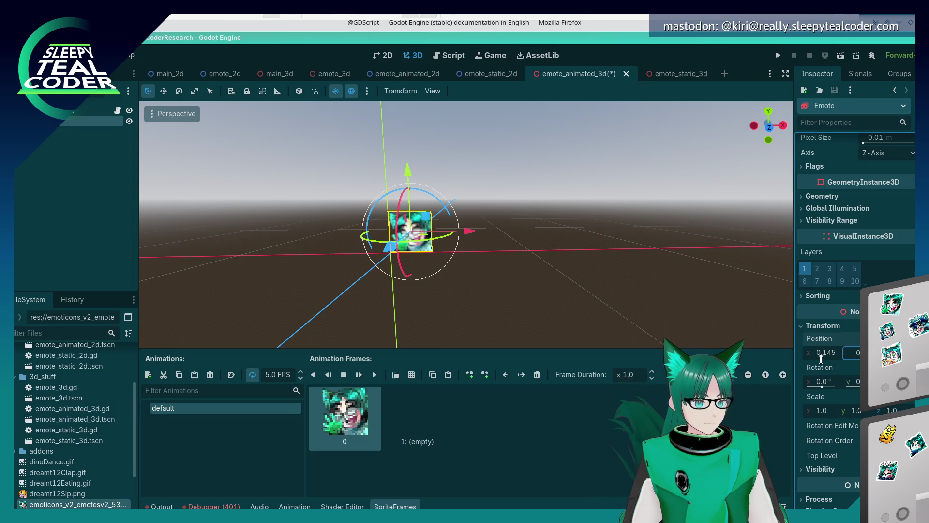
Orbit around the emote sprite and reselect it to show its animation frames.
click(536, 298)
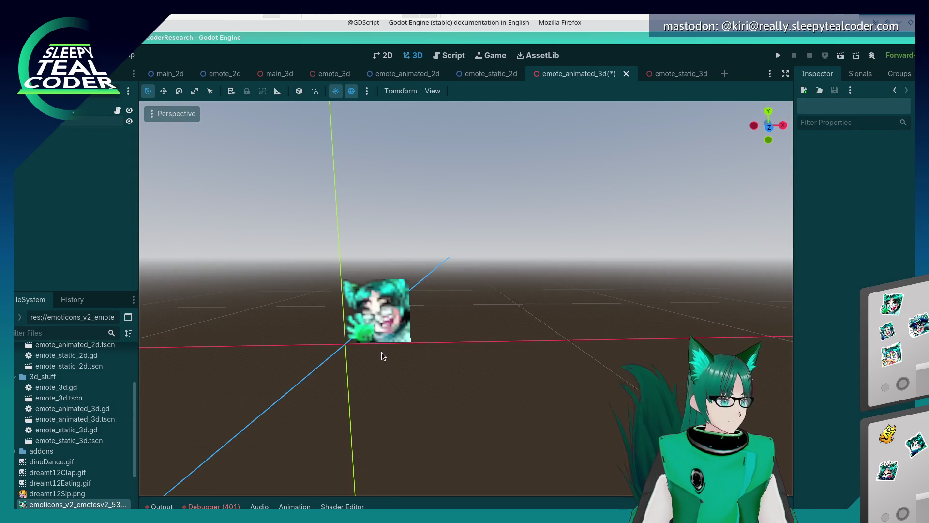
drag(378, 344, 382, 341)
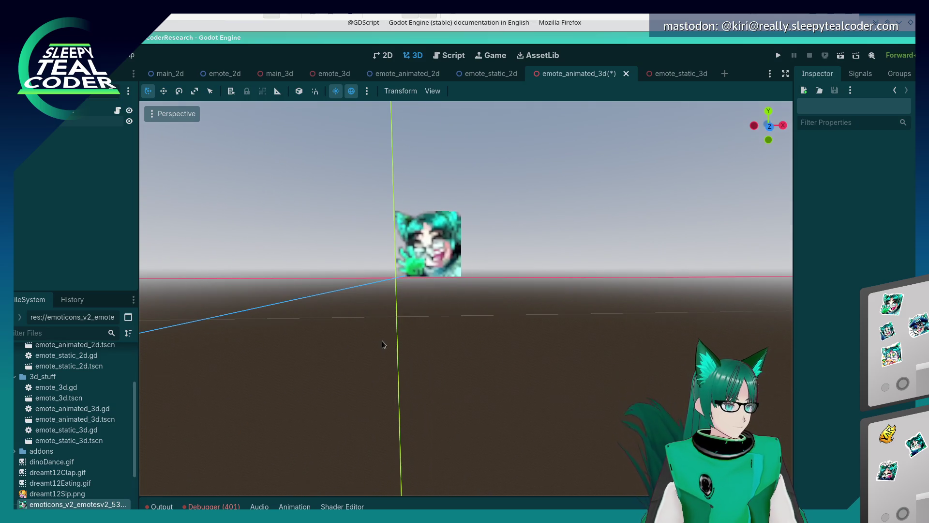
click(422, 279)
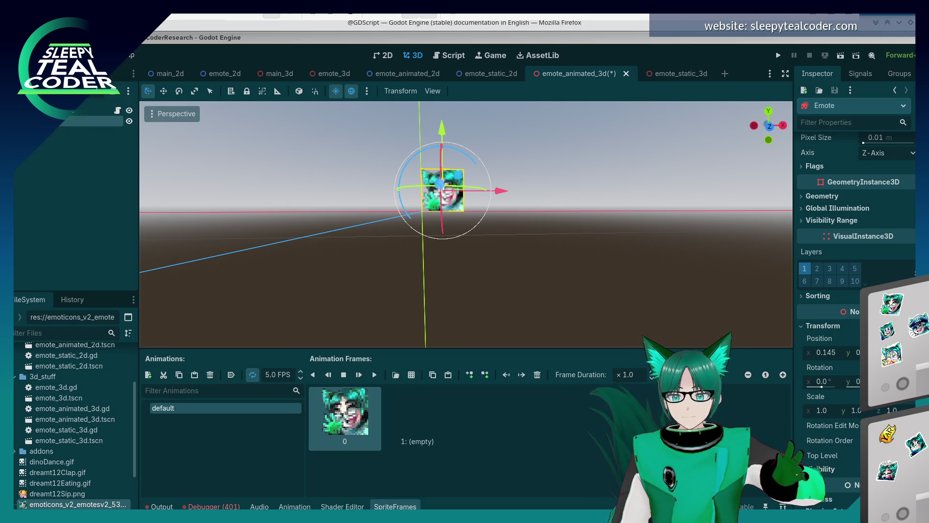
click(417, 279)
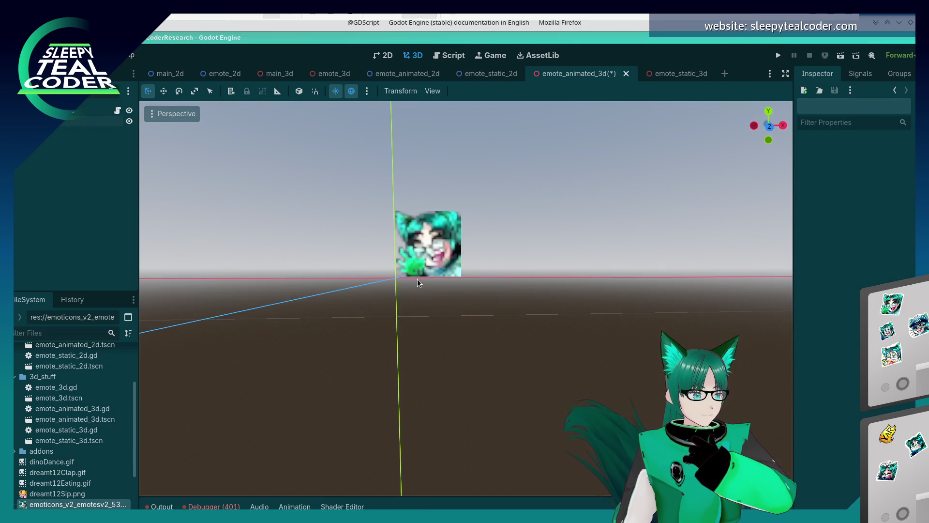
click(421, 241)
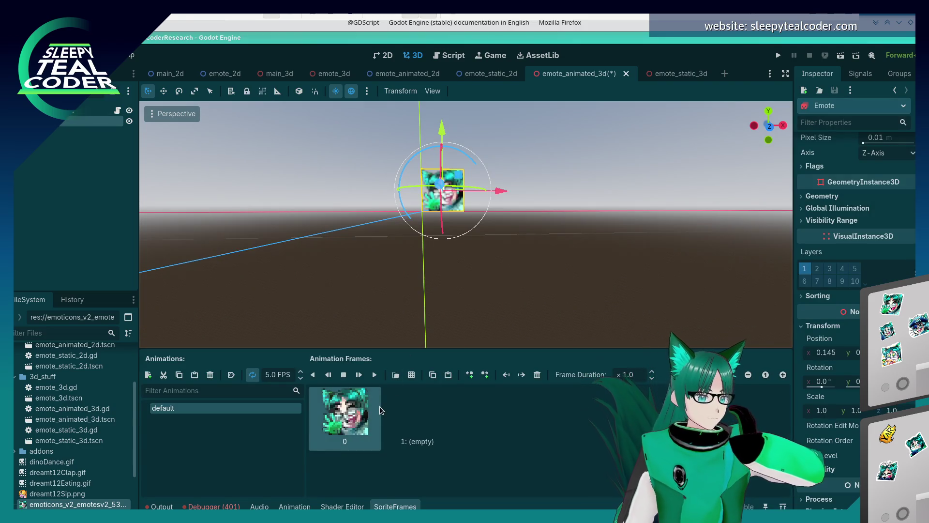
Delete the Emote node and undo it, then remove the image from frame 0.
key(Delete)
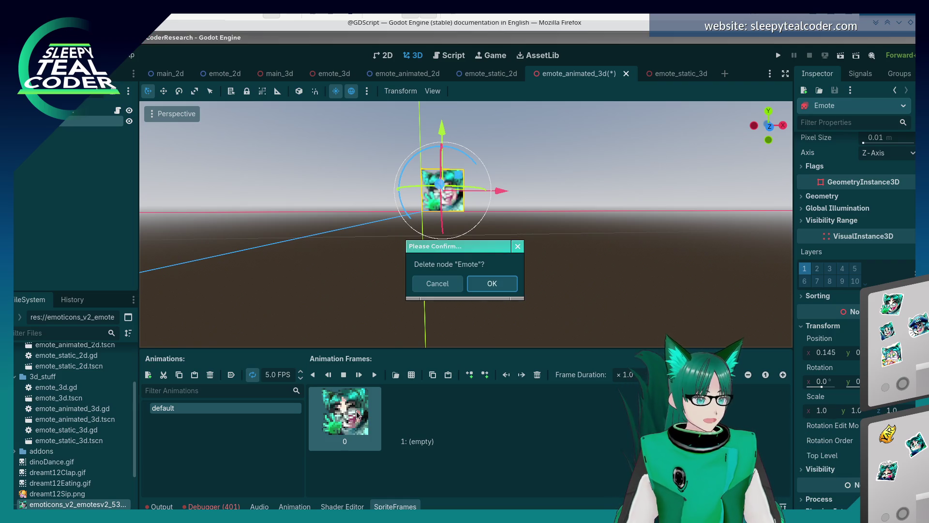
key(Return)
key(ctrl+z)
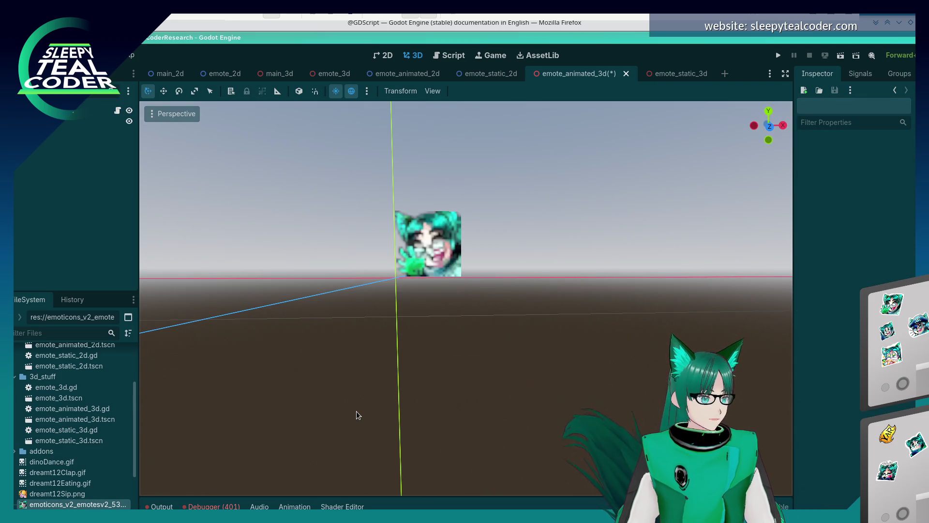
click(403, 261)
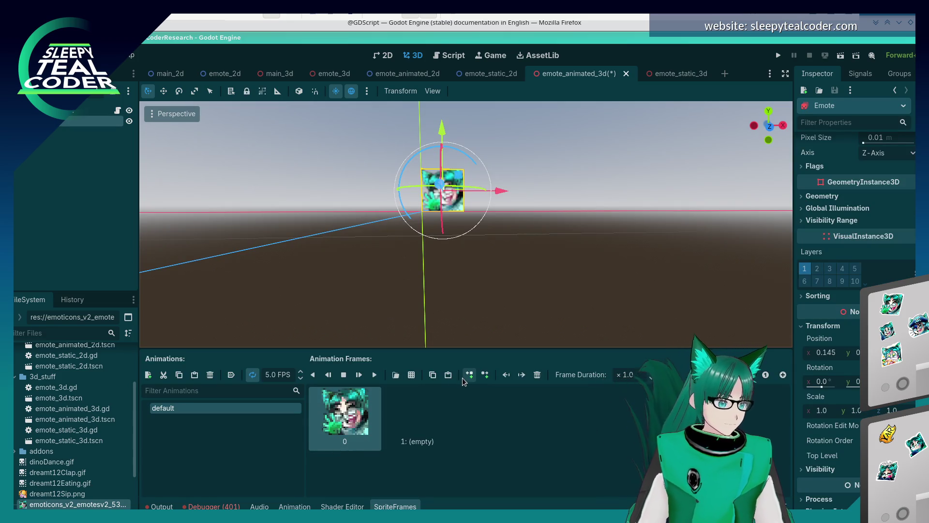
click(537, 374)
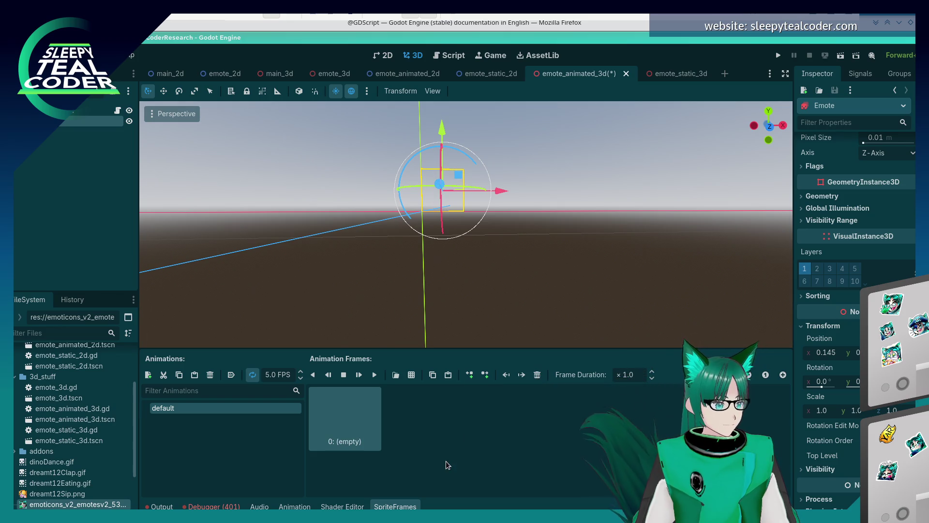
Try a new SpriteFrames on the sprite, then revert Sprite Frames to empty.
scroll(868, 193, up, 2)
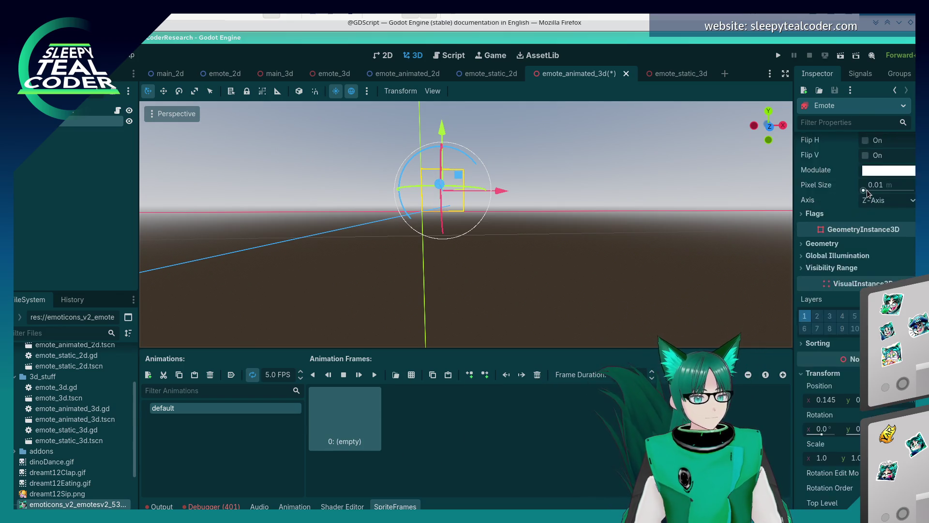
scroll(868, 193, up, 5)
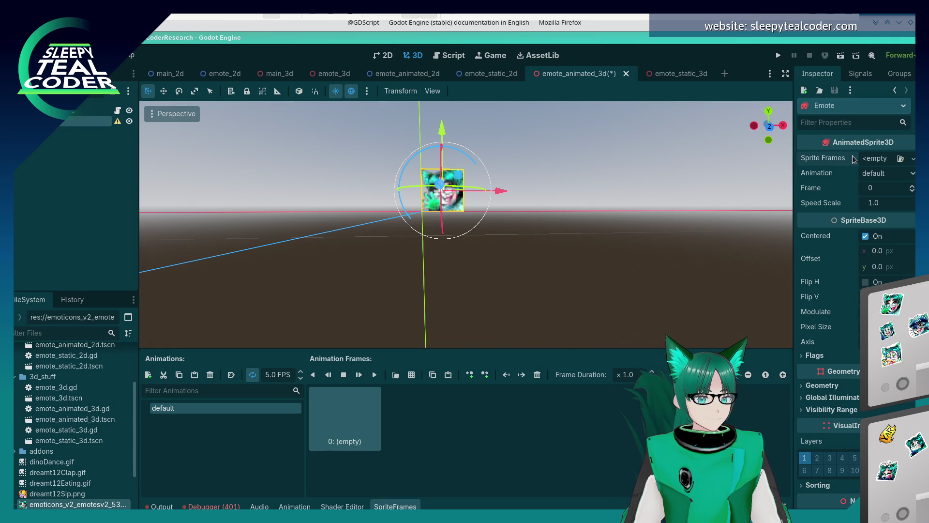
click(465, 285)
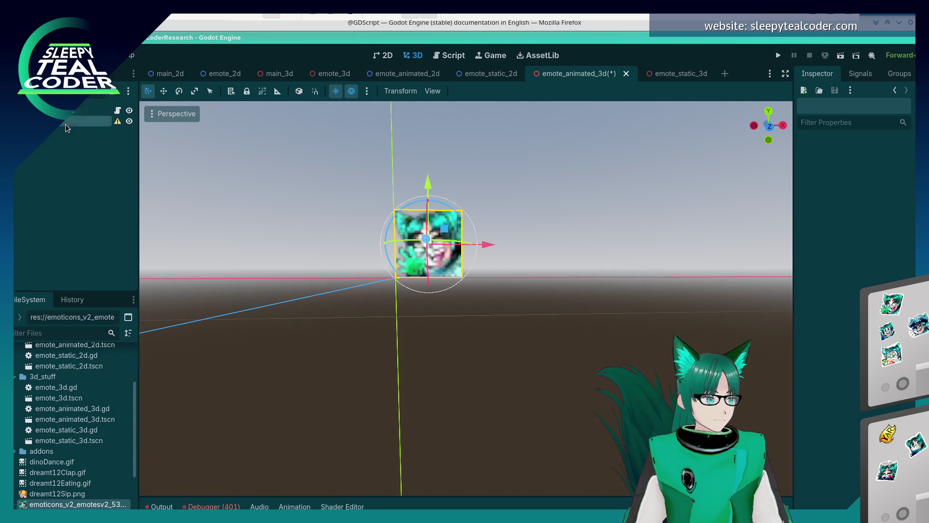
click(428, 242)
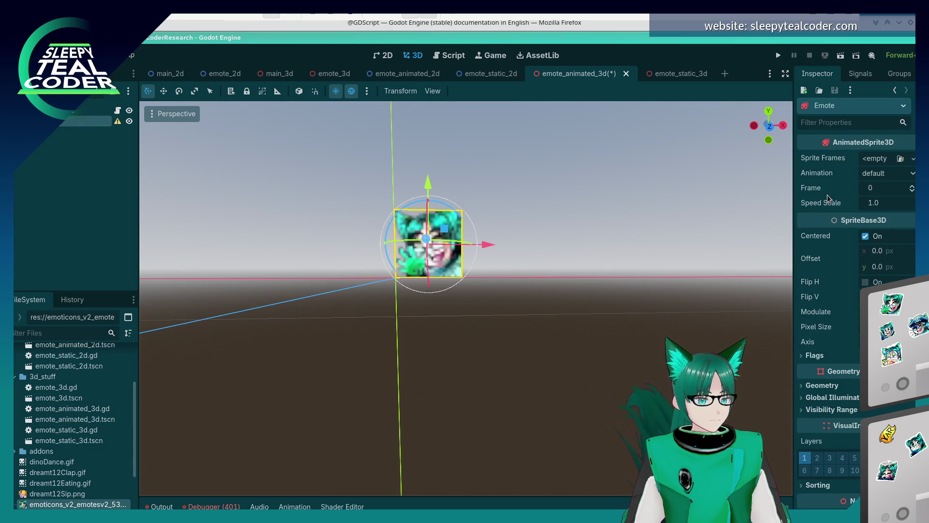
click(876, 165)
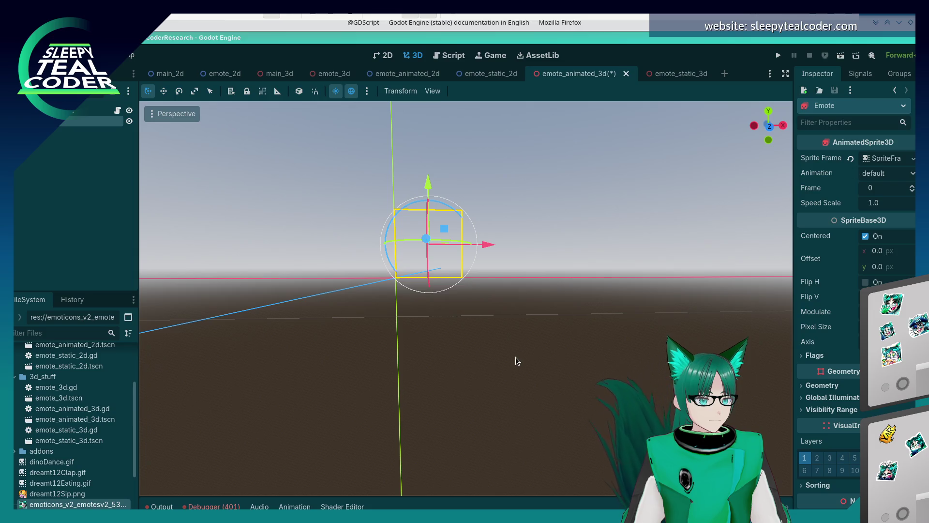
click(850, 159)
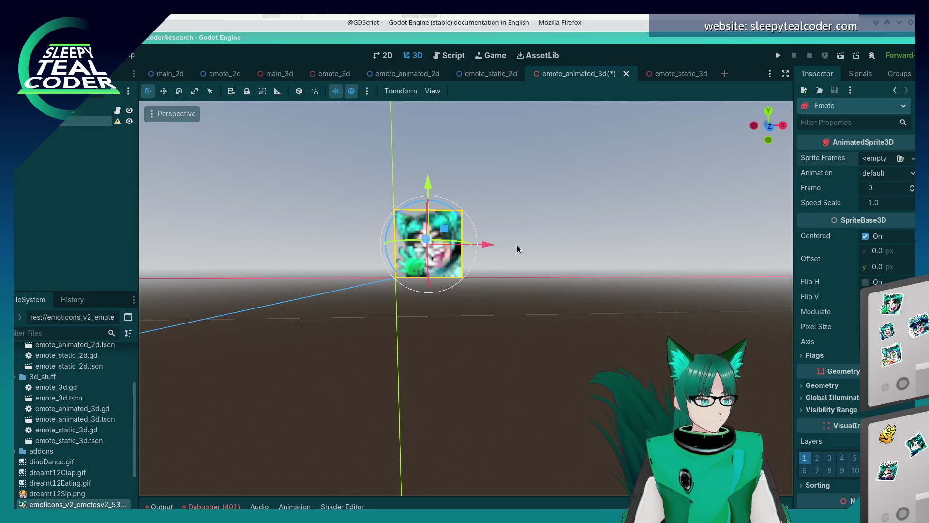
Save the emote_animated_3d scene with Ctrl+S and launch the game.
click(576, 230)
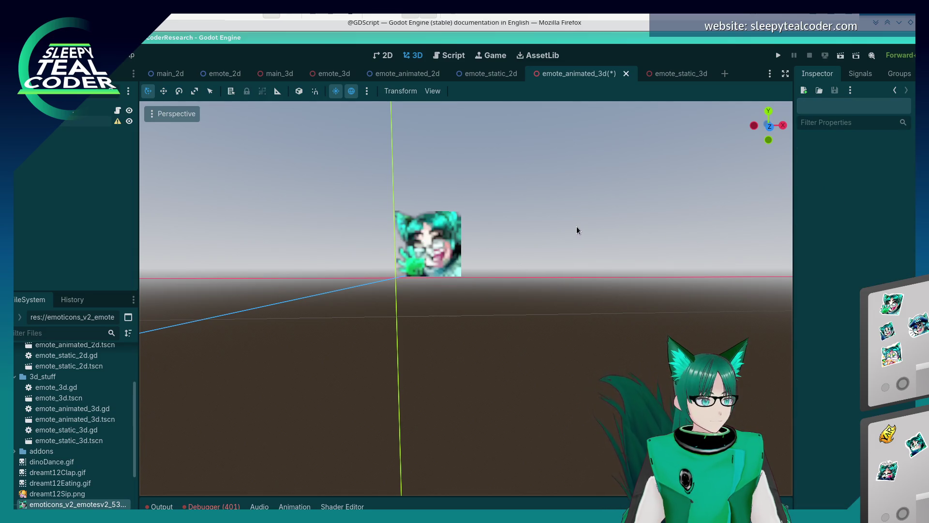
click(69, 120)
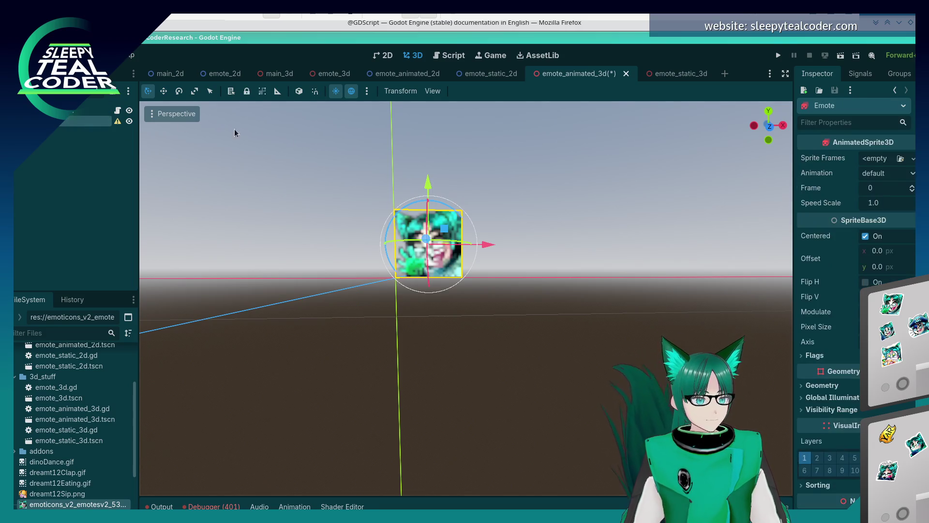
key(ctrl+s)
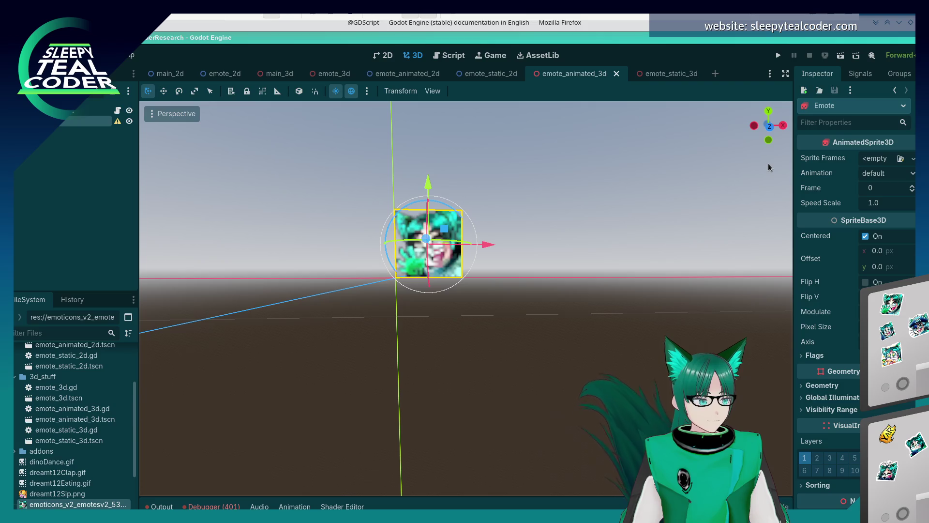
click(780, 56)
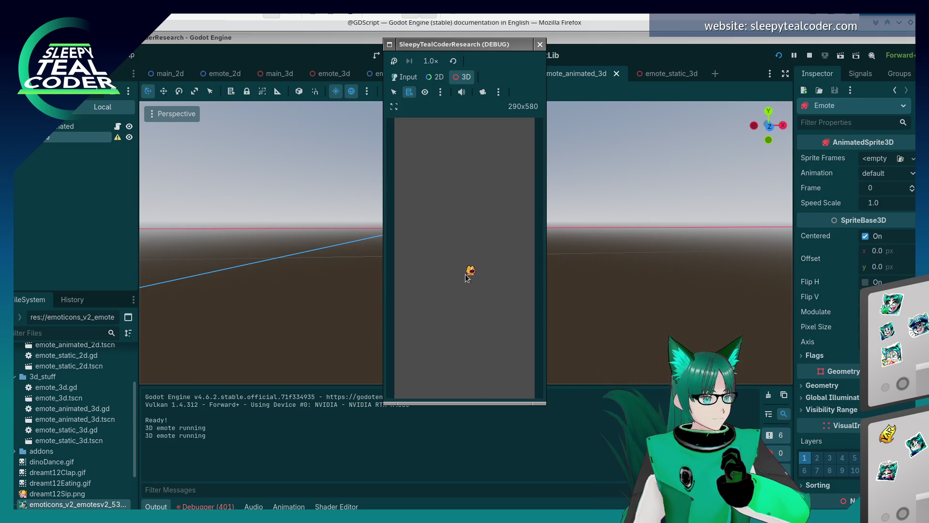
Drive the game view with the editor camera, bring emotes on screen, then close the game.
click(481, 90)
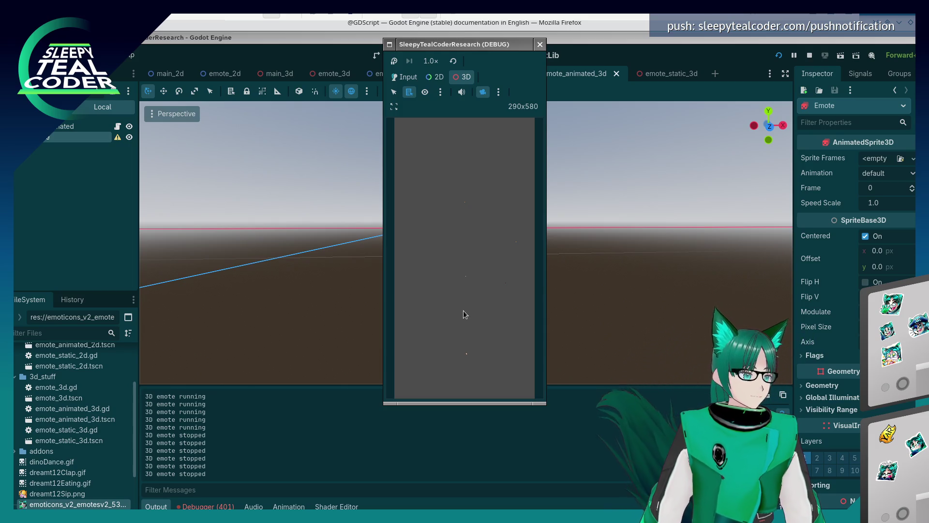
click(472, 343)
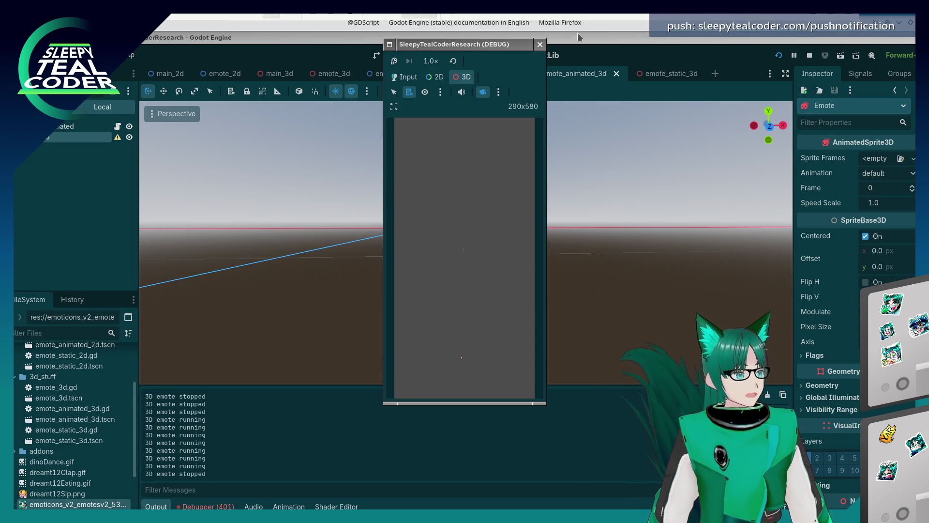
click(540, 45)
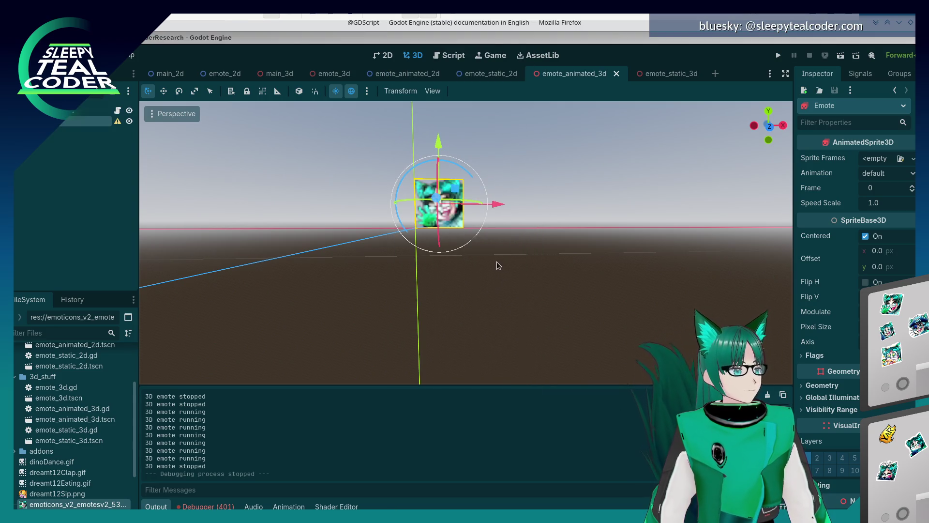
click(479, 256)
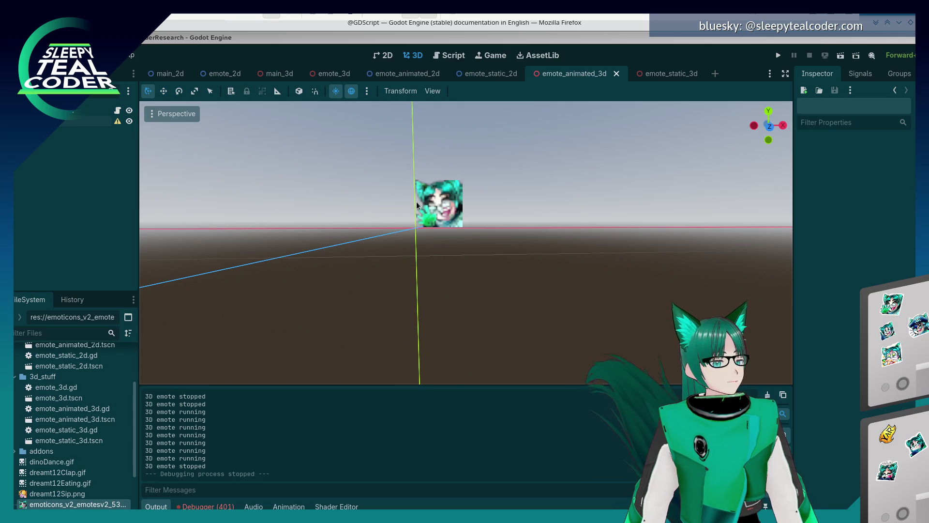
click(438, 306)
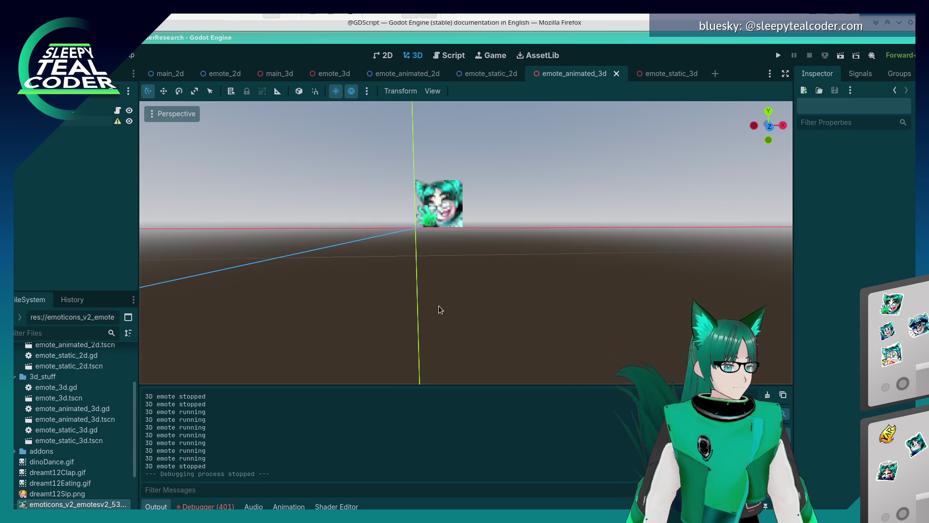
mouse_move(432, 287)
mouse_down()
mouse_move(440, 242)
mouse_move(452, 245)
mouse_move(430, 247)
mouse_up()
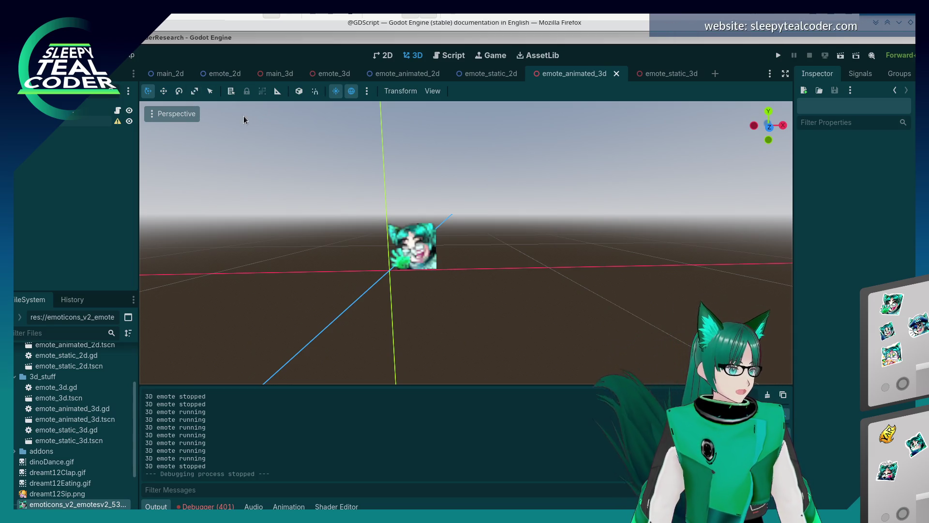
click(449, 55)
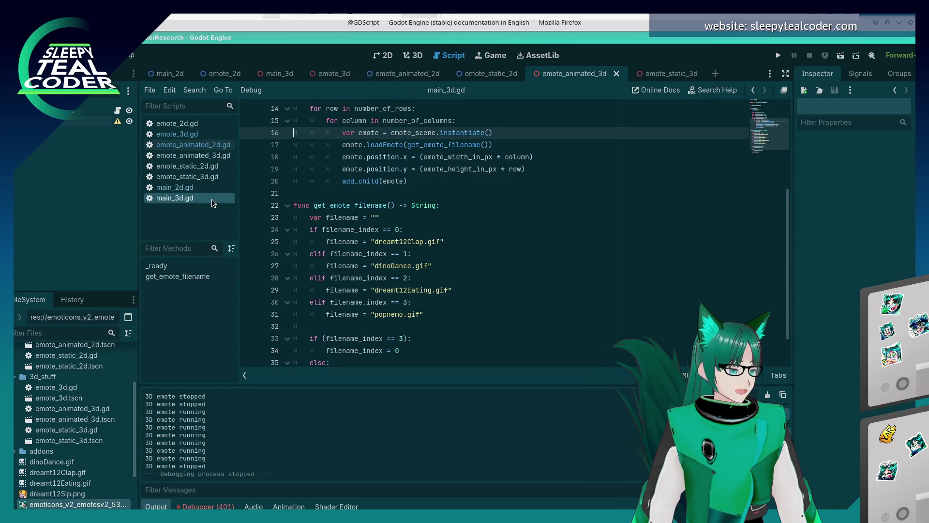
Rename the emote size constants to _in_float, set the height to 0.28, and save.
scroll(349, 232, down, 1)
scroll(349, 232, up, 5)
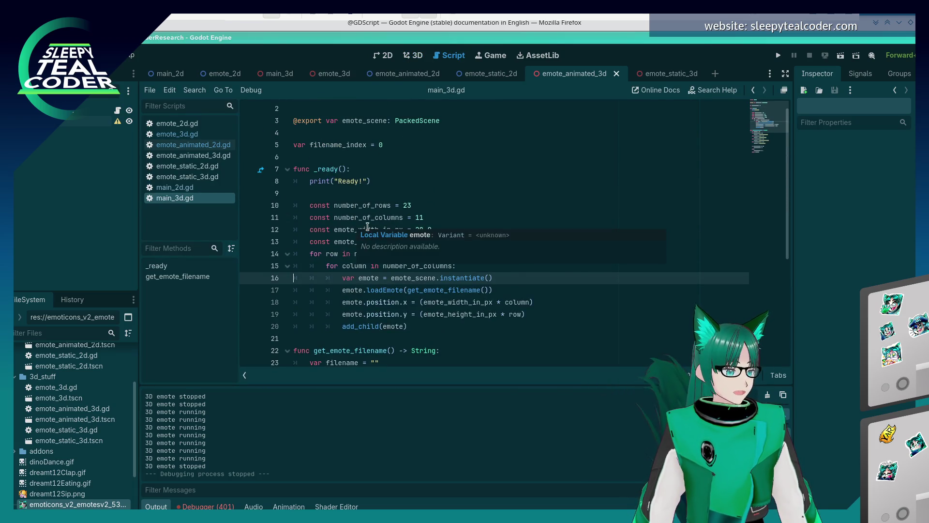
scroll(406, 155, down, 2)
click(406, 168)
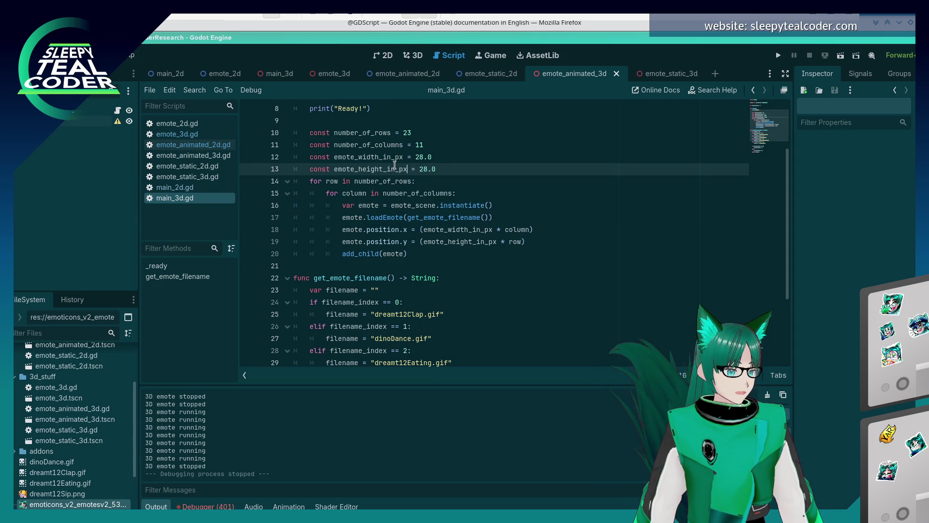
click(401, 158)
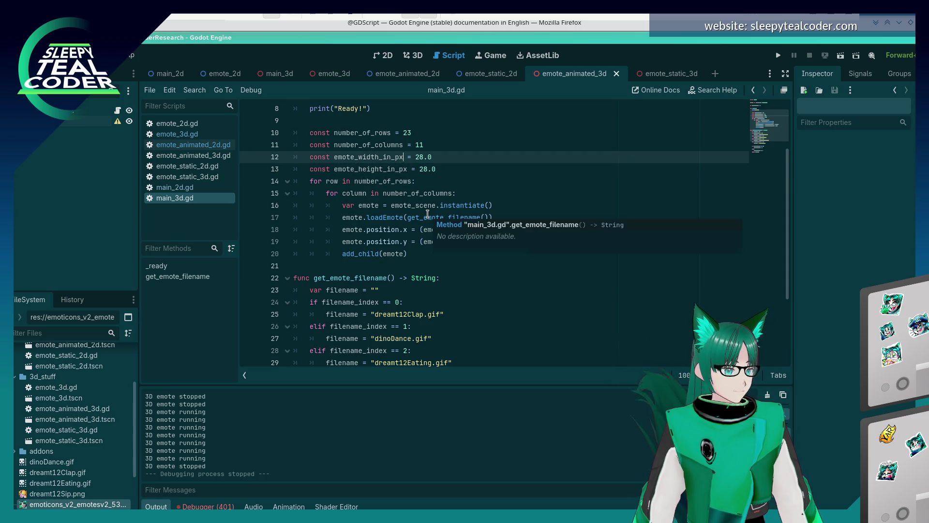
key(BackSpace)
key(BackSpace)
text(fl)
key(Down)
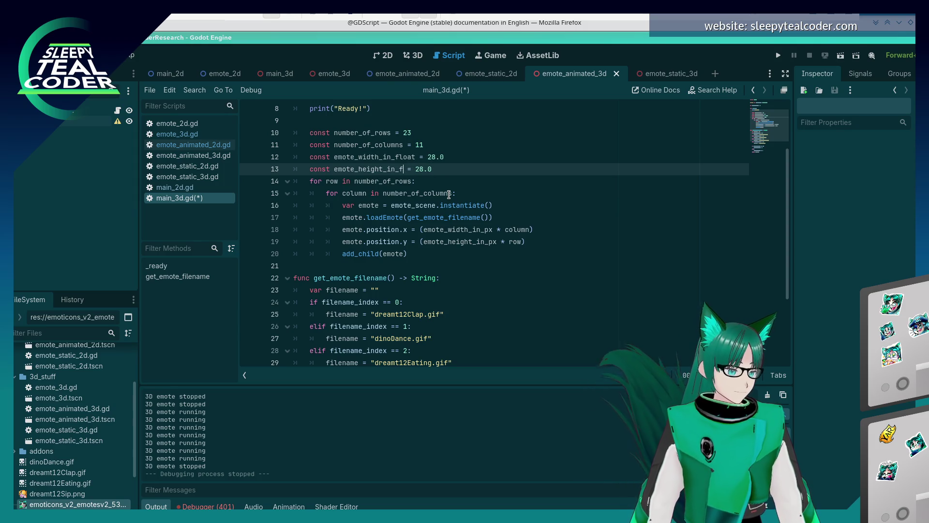
key(Up)
key(End)
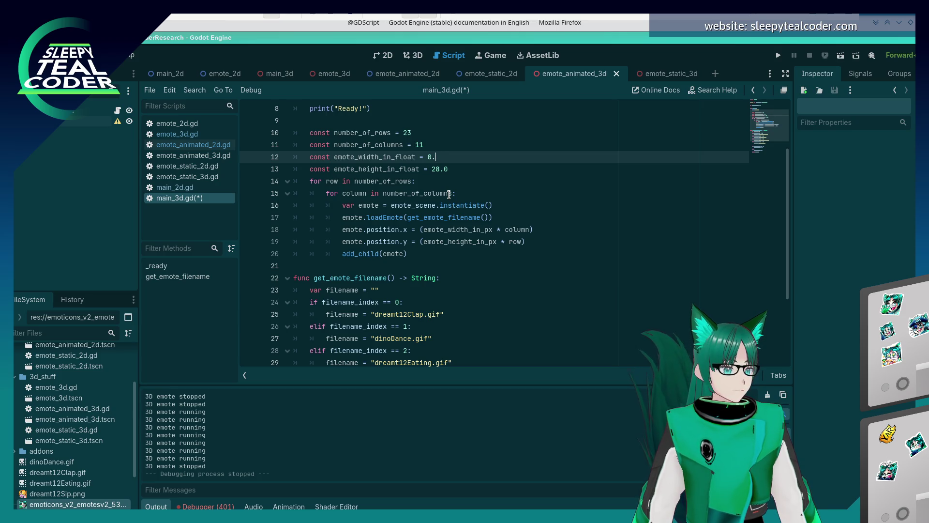
key(Down)
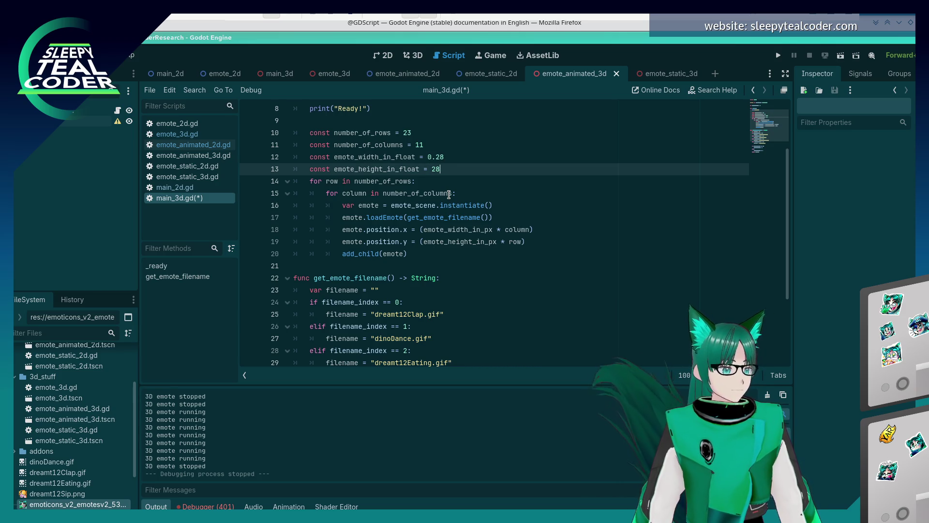
text(0.)
key(ctrl+s)
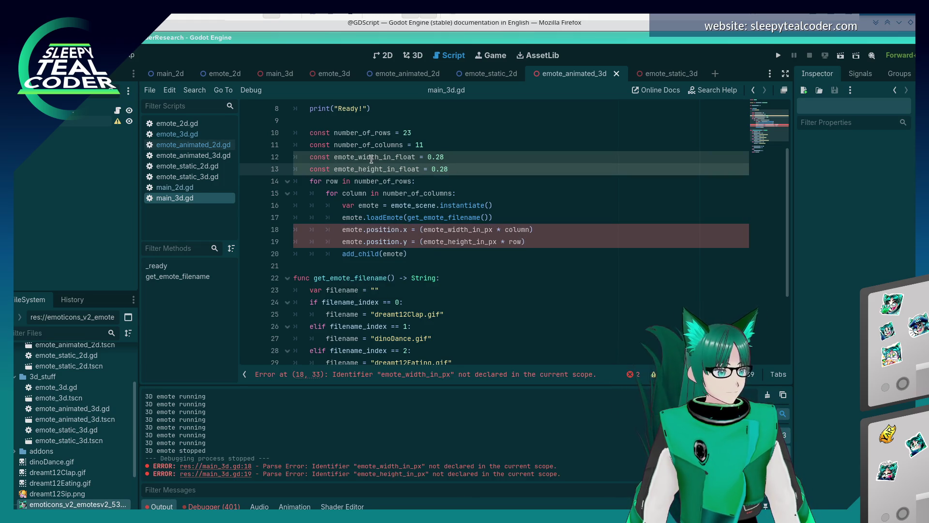
Point lines 18–19 at emote_width_in_float and emote_height_in_float, save, and run the game.
double_click(371, 158)
double_click(450, 229)
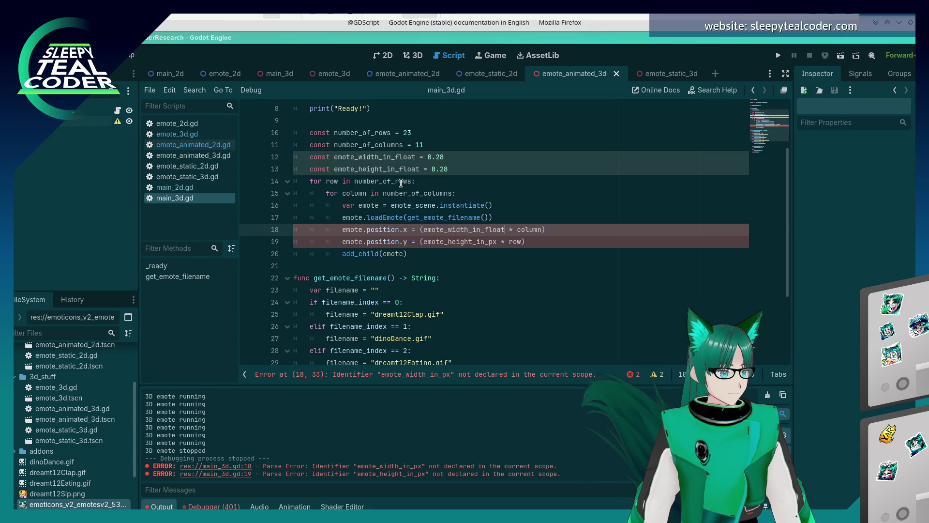
click(396, 166)
double_click(457, 240)
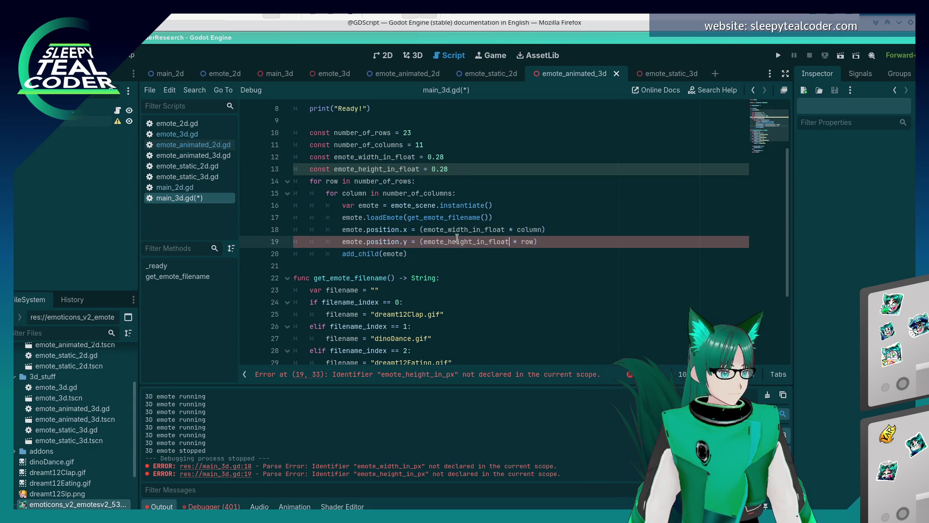
key(ctrl+s)
click(778, 58)
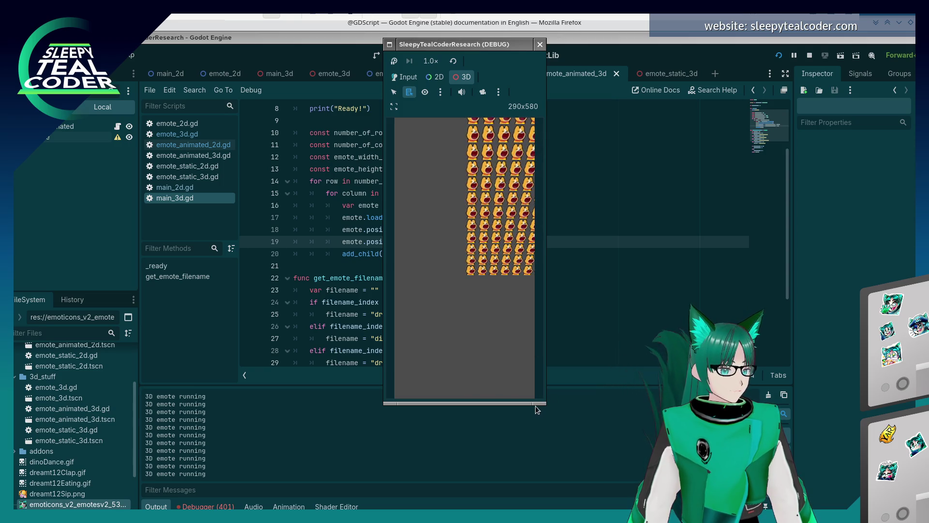
Widen the game window and use the camera override to zoom in on the emote grid.
click(536, 407)
drag(536, 406, 600, 406)
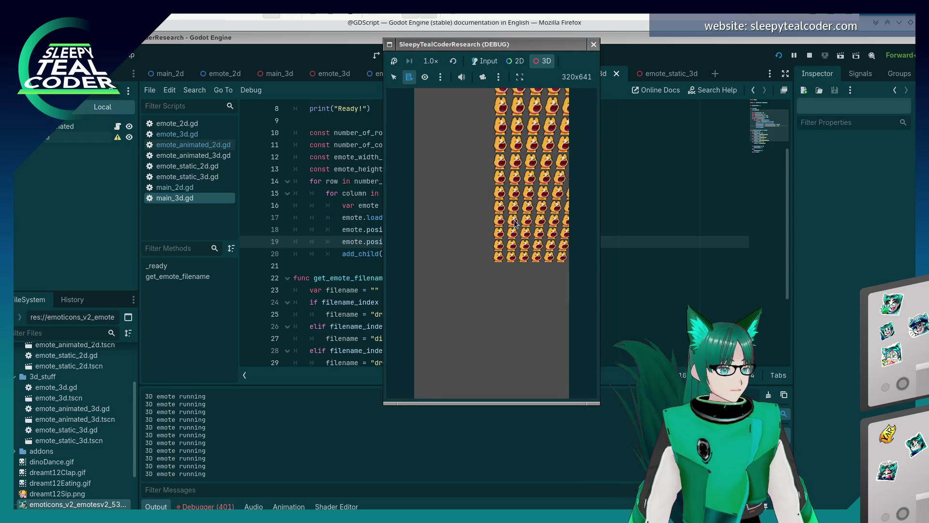
click(482, 76)
scroll(467, 221, up, 4)
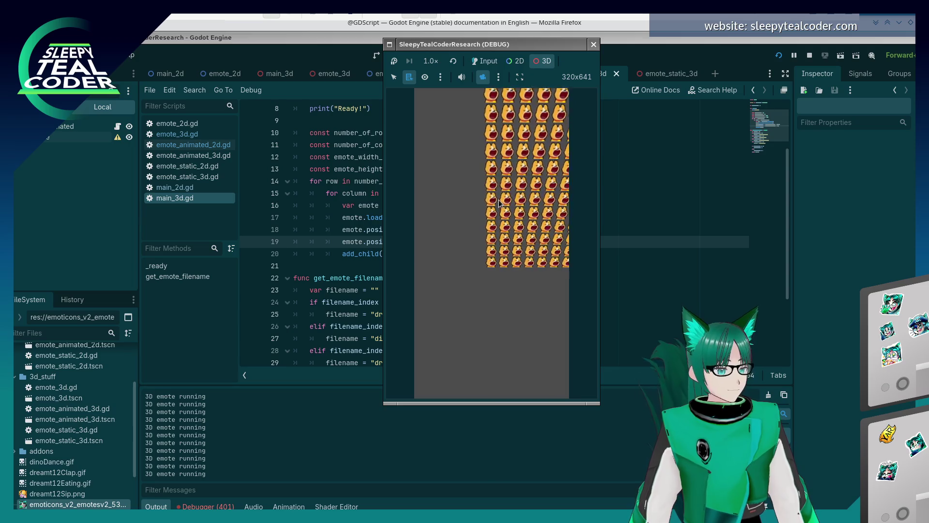
scroll(440, 237, up, 5)
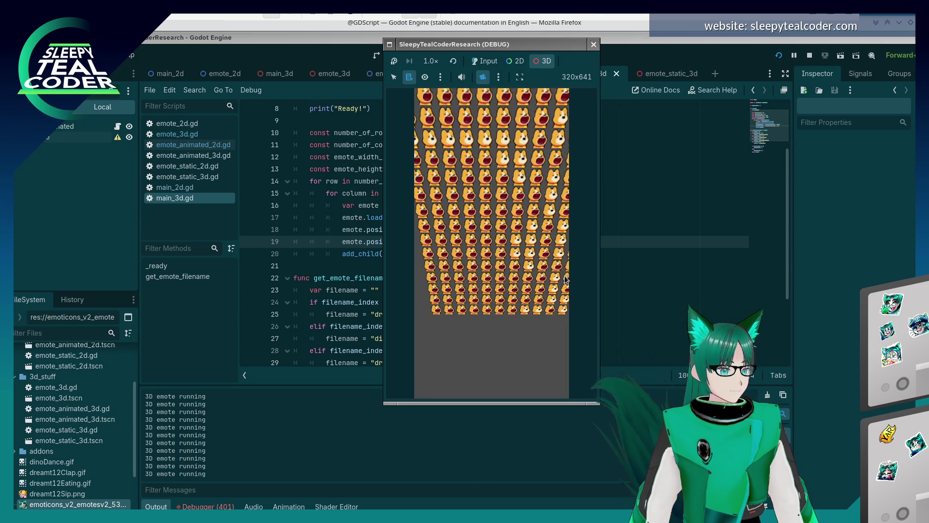
drag(600, 338, 639, 338)
scroll(566, 344, up, 3)
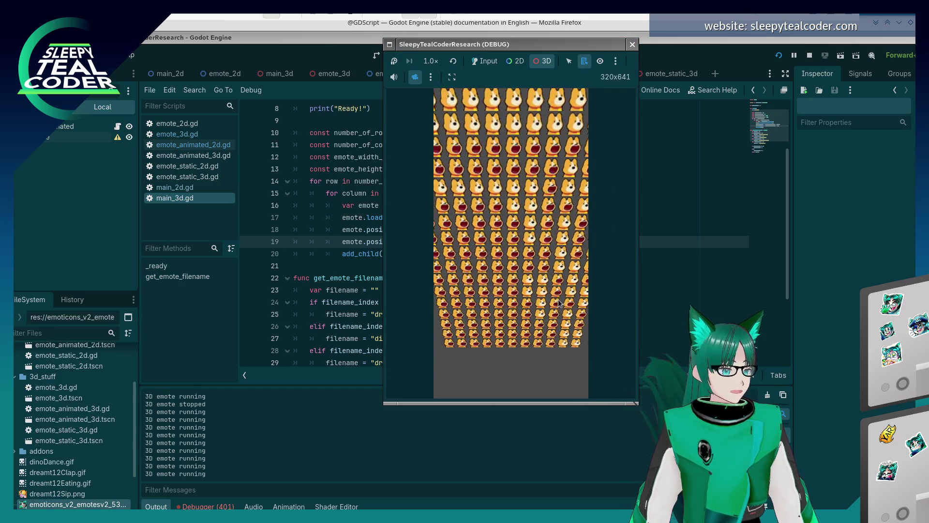
scroll(564, 347, up, 2)
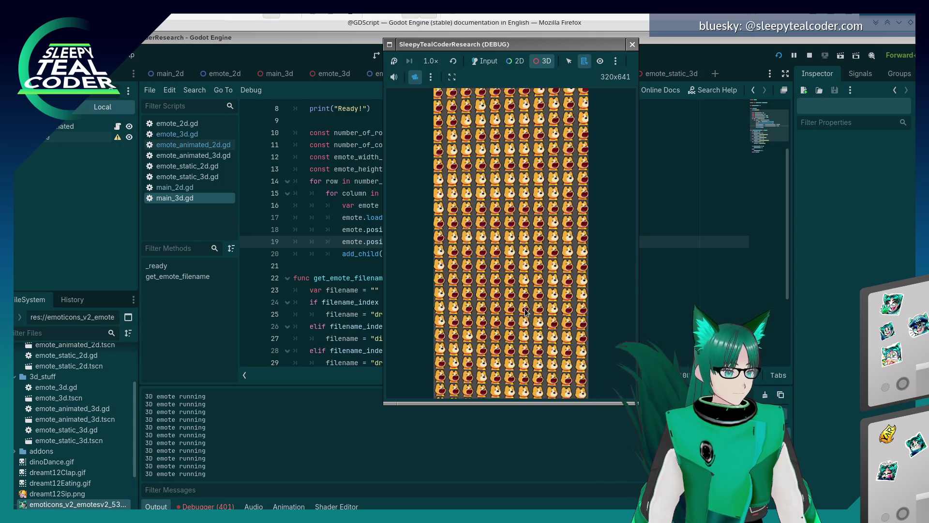
Zoom the game camera out over the full emote grid, then return to the editor's debugger.
scroll(527, 312, down, 3)
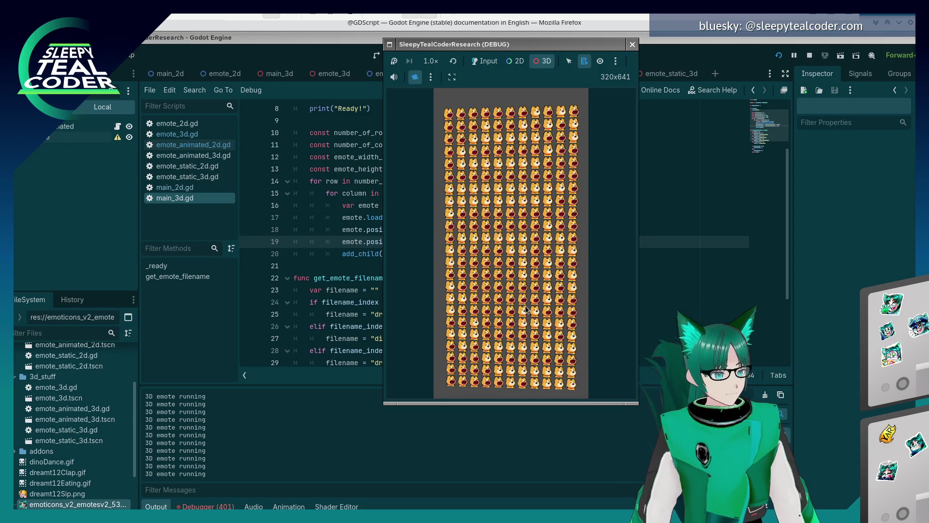
click(211, 507)
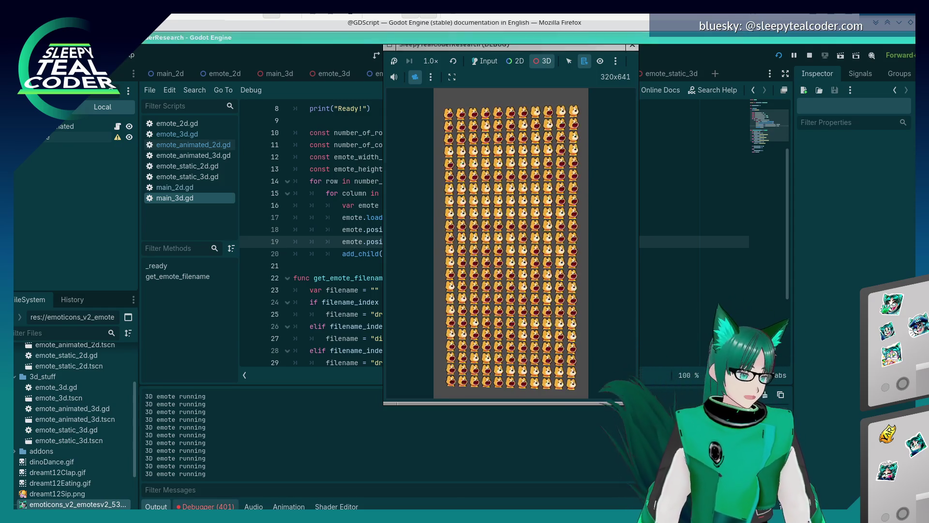
Review the 401 file-opening errors in the Debugger's Errors list, then return to Output.
click(224, 272)
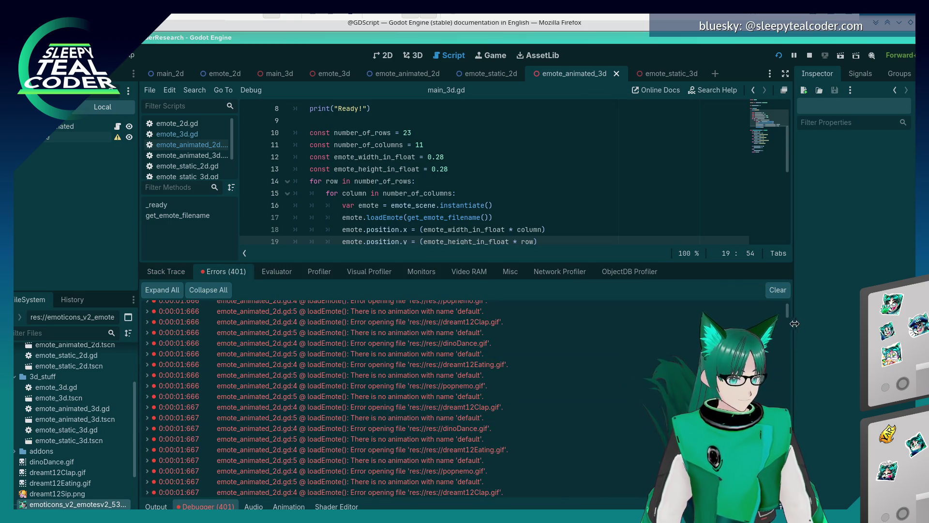
drag(785, 313, 785, 492)
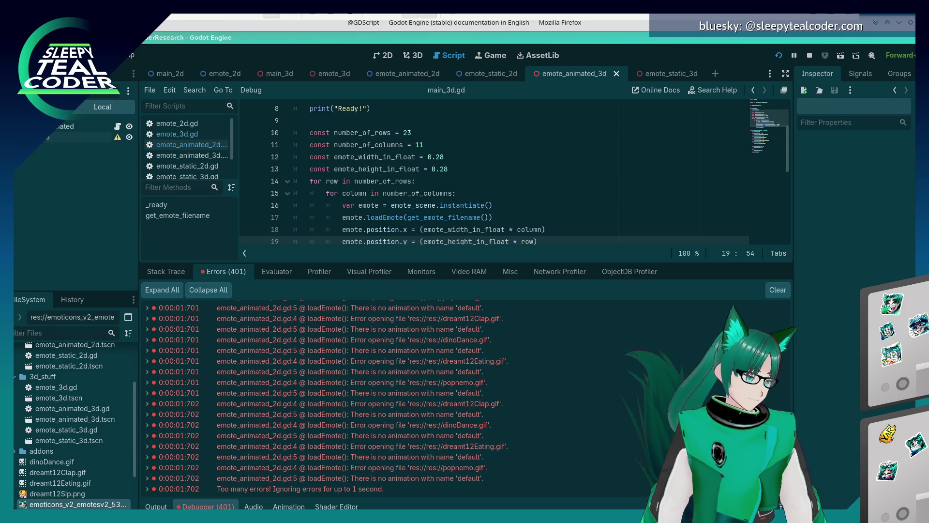
click(156, 506)
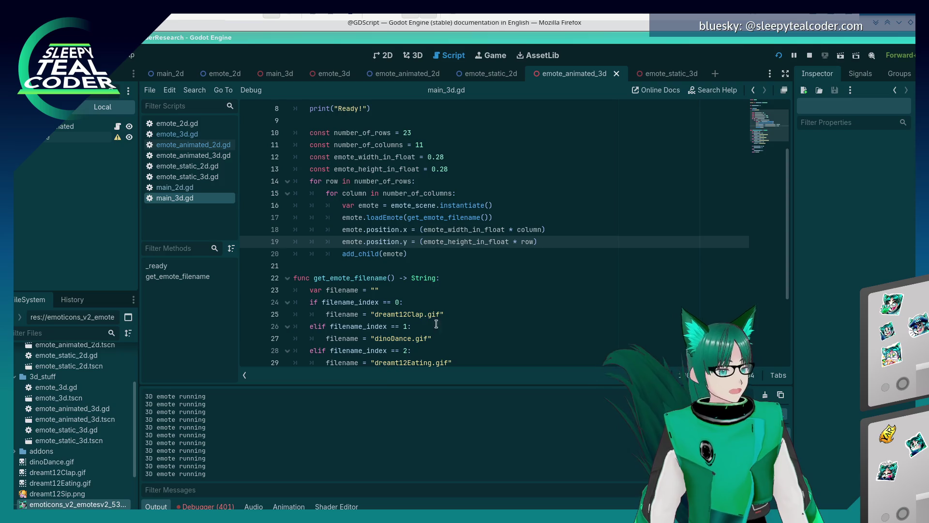
Prefix get_emote_filename() on line 17 with "res://" +, save, and reload the game.
click(454, 302)
scroll(454, 302, down, 3)
scroll(453, 302, up, 5)
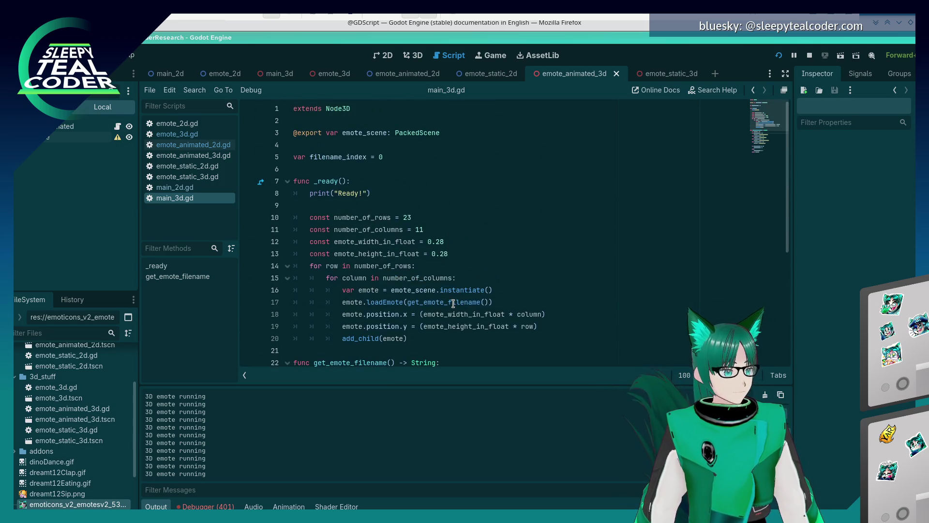
scroll(453, 303, down, 3)
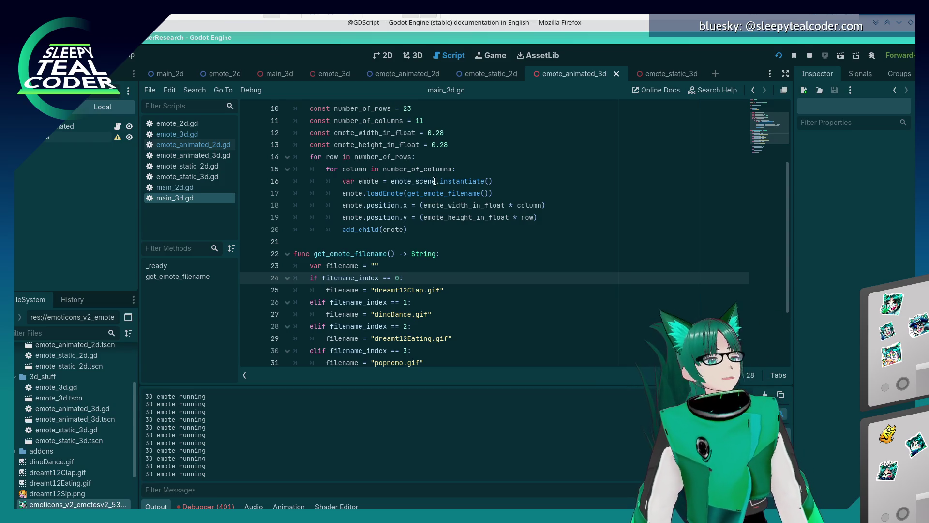
mouse_move(418, 198)
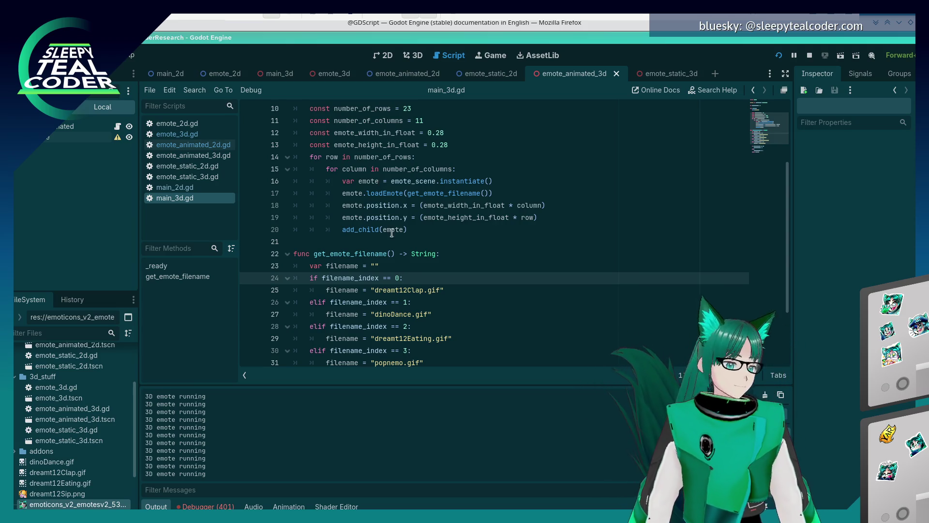
click(407, 193)
text("res://" +)
key(ctrl+s)
click(779, 56)
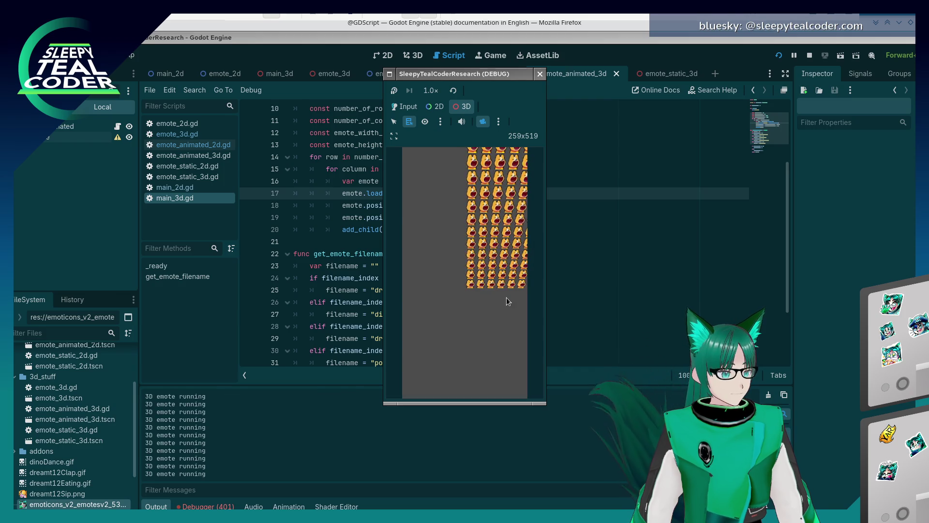
Clear the Errors list, rerun the game with F5, and check the new errors.
click(206, 506)
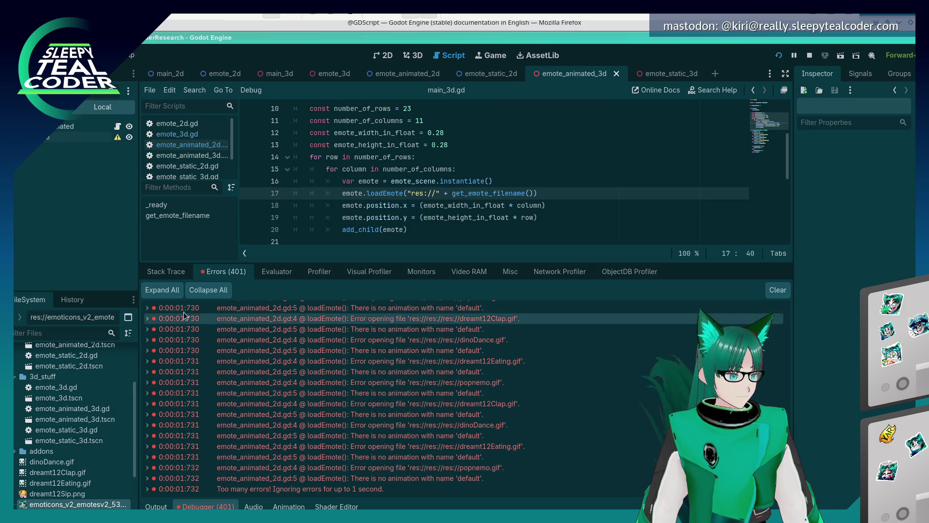
click(778, 289)
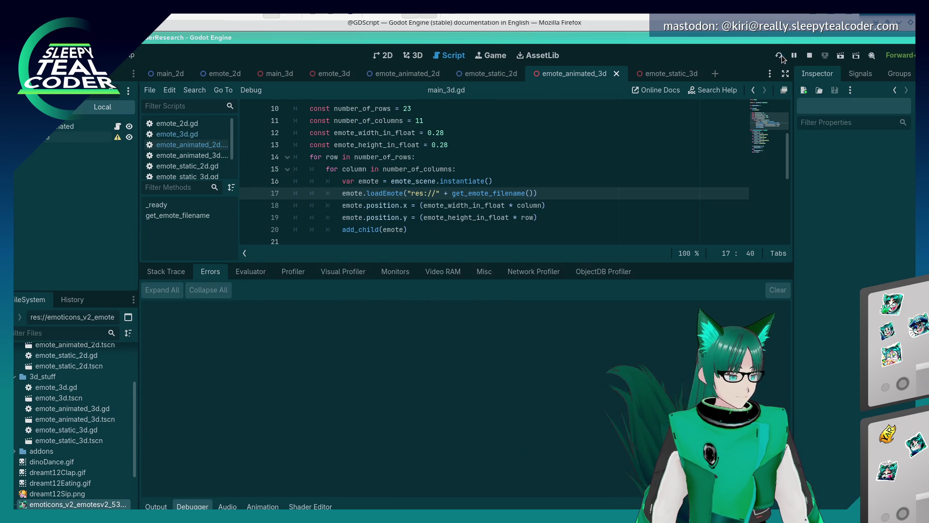
key(F5)
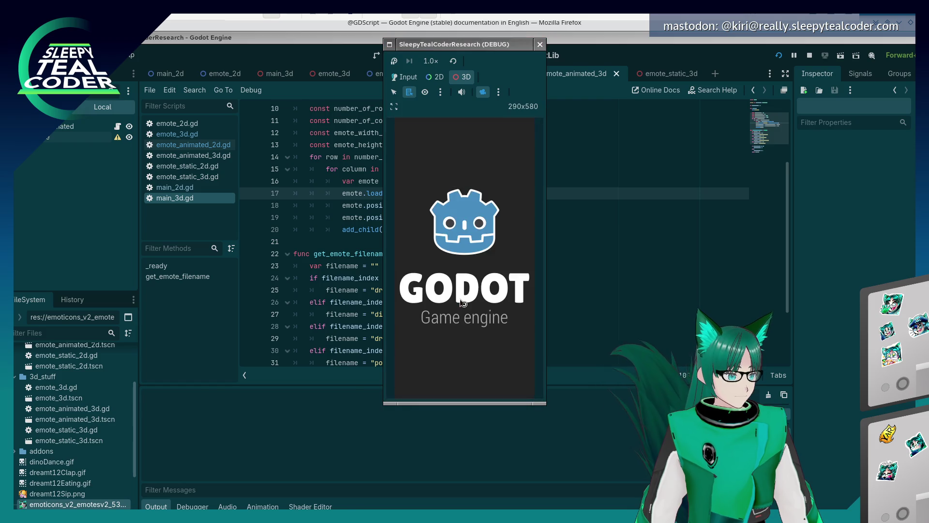
click(197, 504)
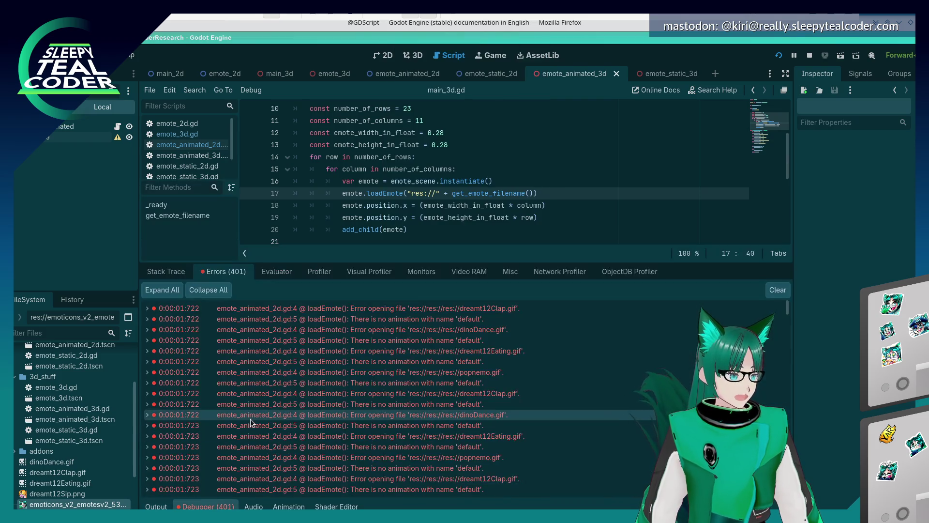
Change the line 17 prefix to "res://../", save, and restart the game.
scroll(251, 423, down, 5)
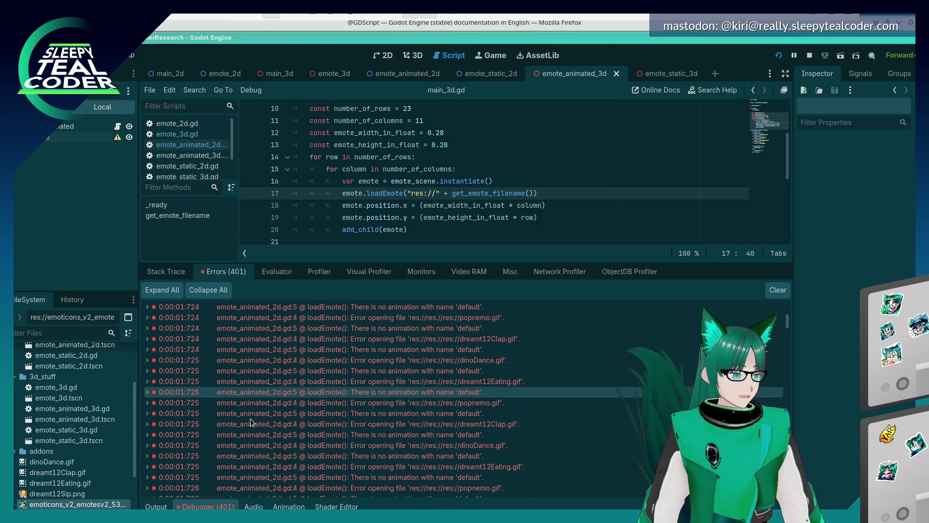
scroll(81, 440, down, 1)
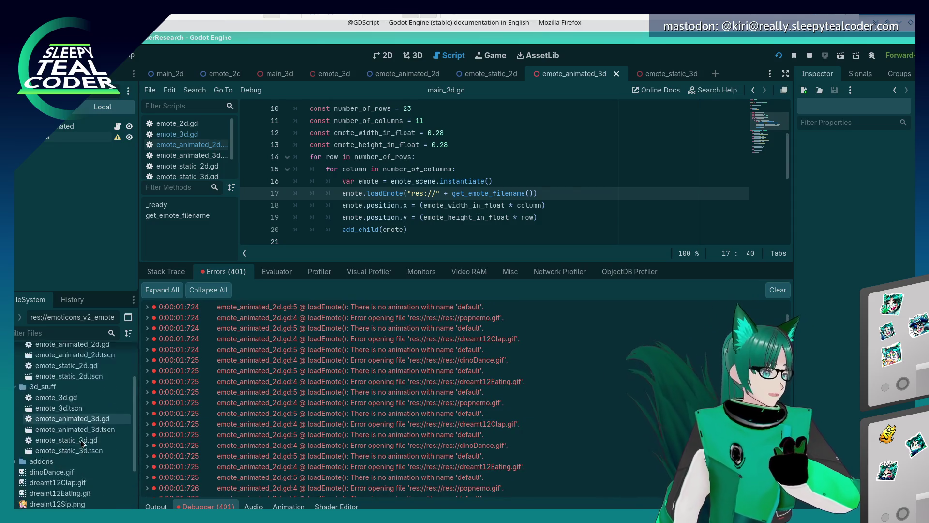
scroll(82, 443, up, 1)
scroll(82, 443, down, 2)
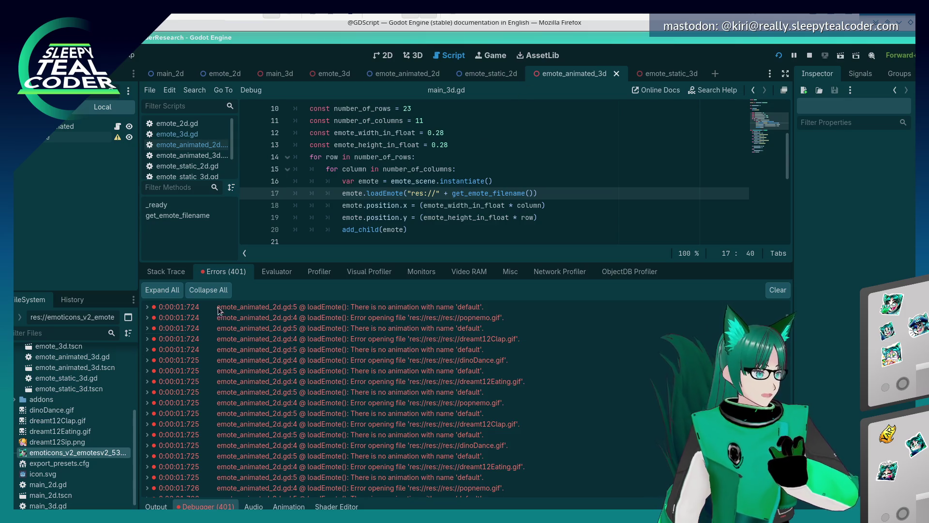
scroll(75, 457, up, 2)
click(430, 193)
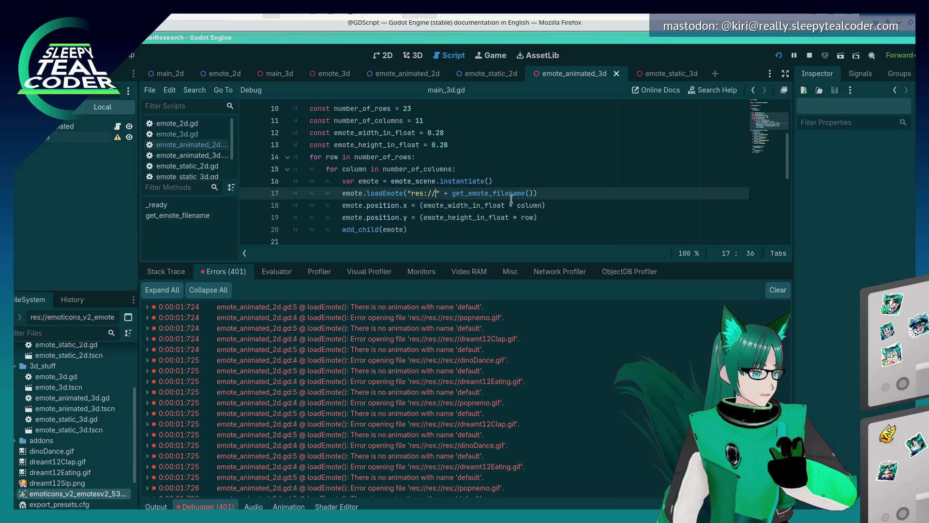
text(../)
key(ctrl+s)
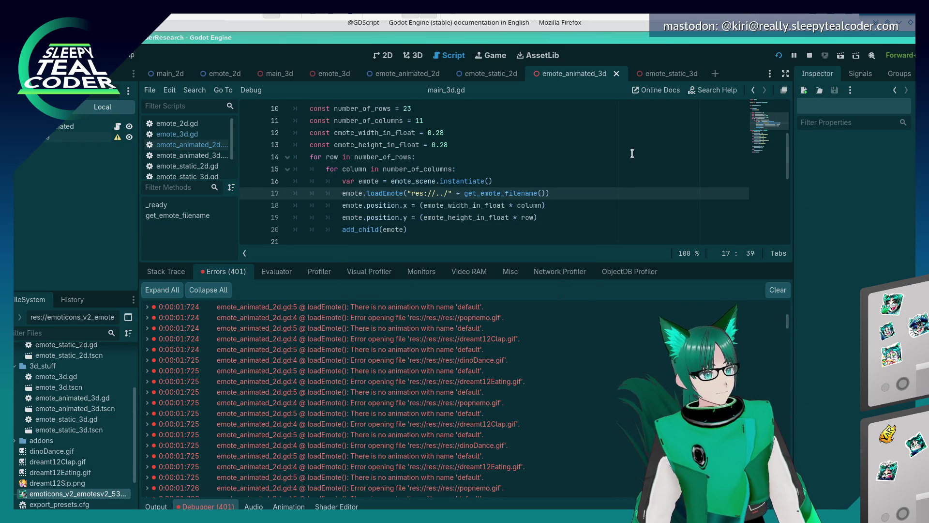
click(777, 57)
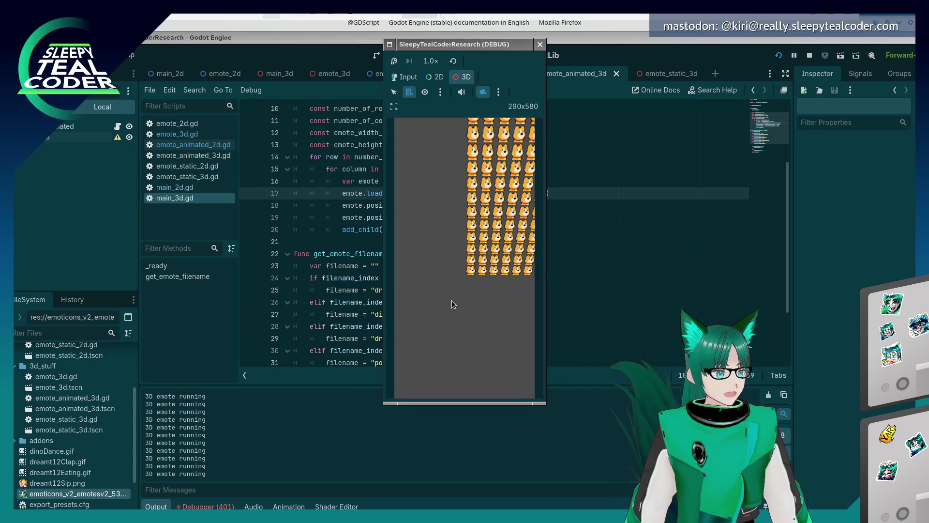
Stop the game and undo the "../" prefix and the line 19 height rename.
click(540, 45)
click(448, 241)
scroll(447, 241, up, 1)
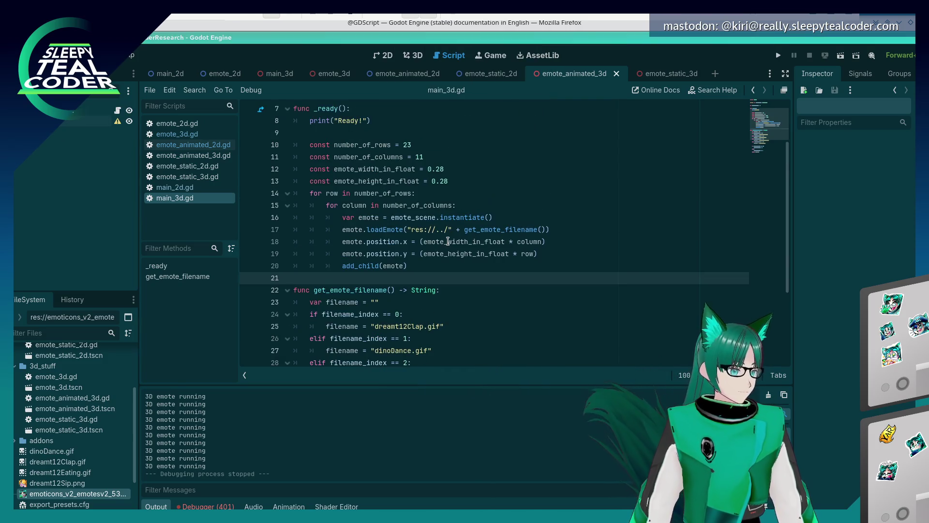
key(ctrl+z)
key(ctrl+z)
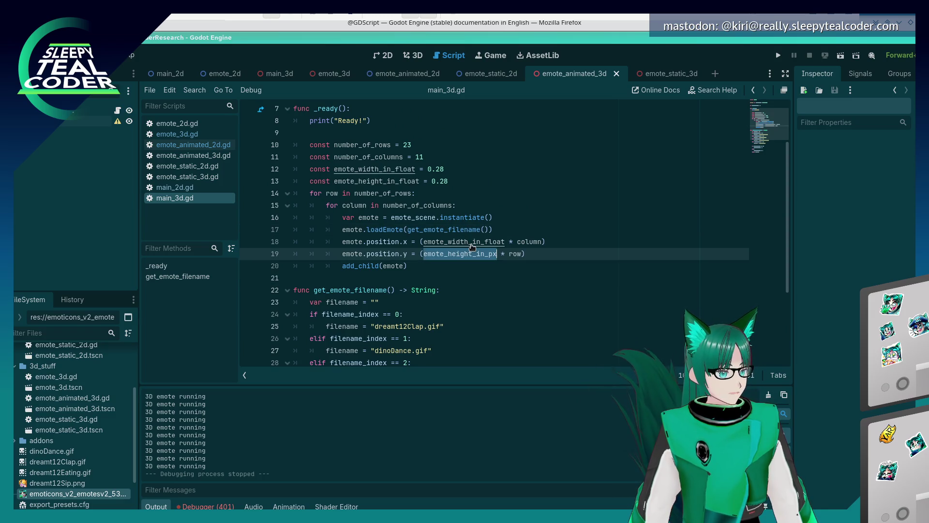
key(ctrl+z)
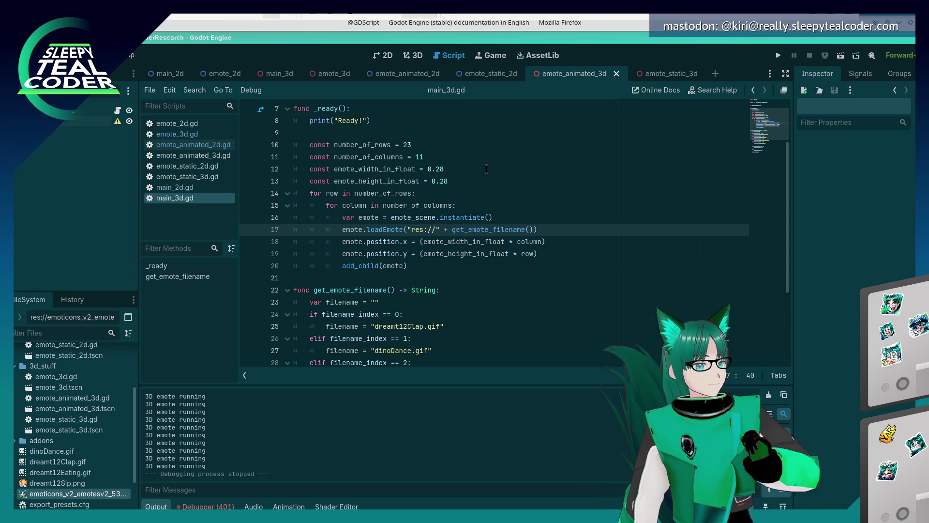
Set the Emote3D root's Emote Animated to emote_animated_3d.tscn and re-pick its Emote Static scene.
click(333, 75)
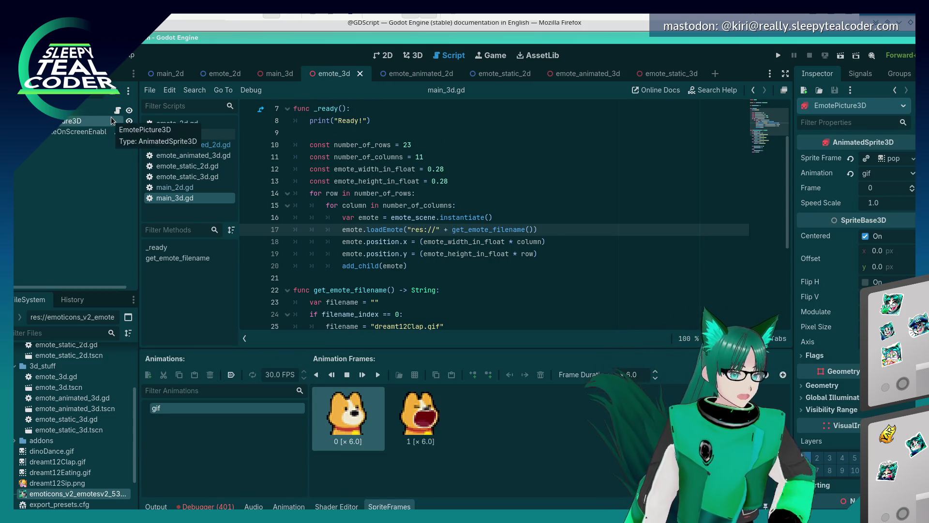
click(90, 110)
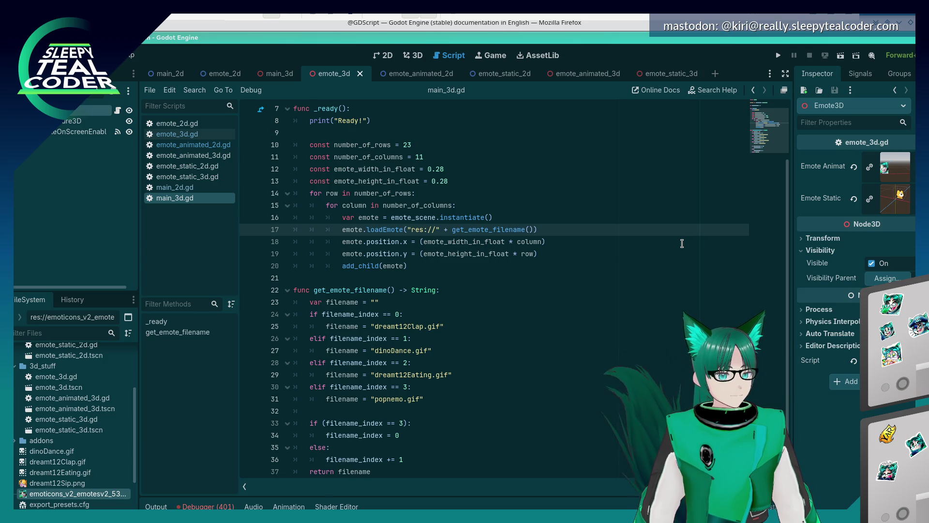
click(914, 179)
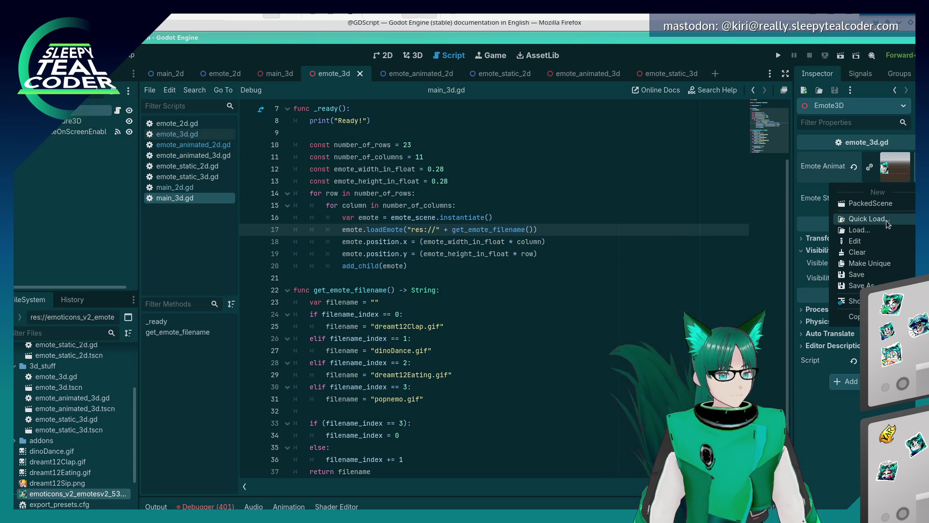
click(823, 170)
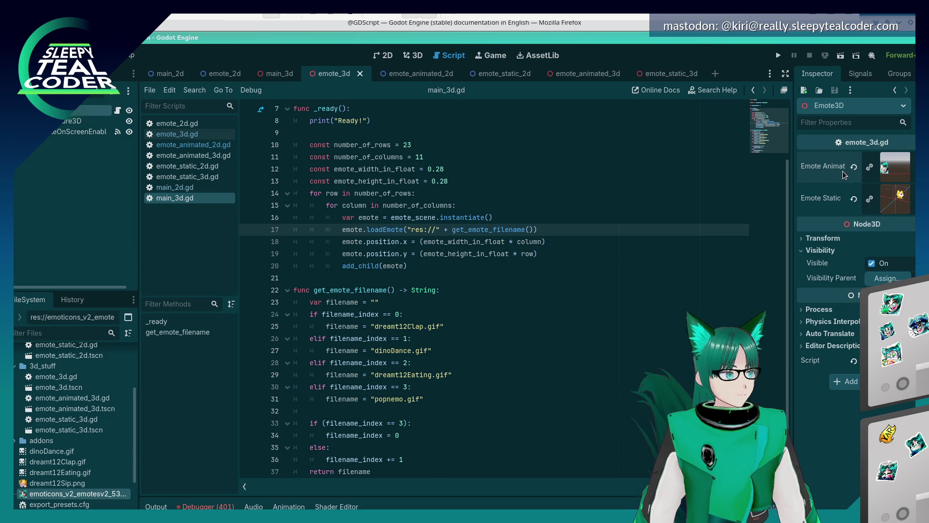
click(854, 198)
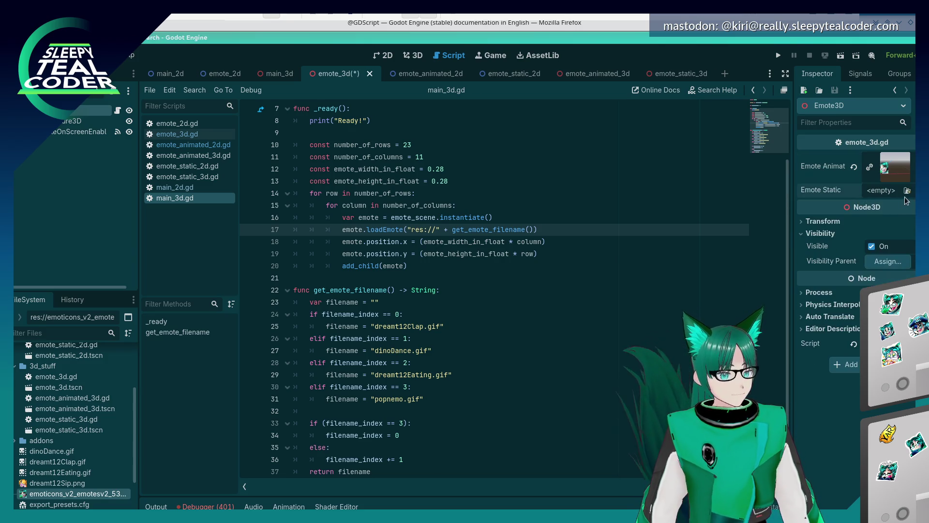
click(907, 190)
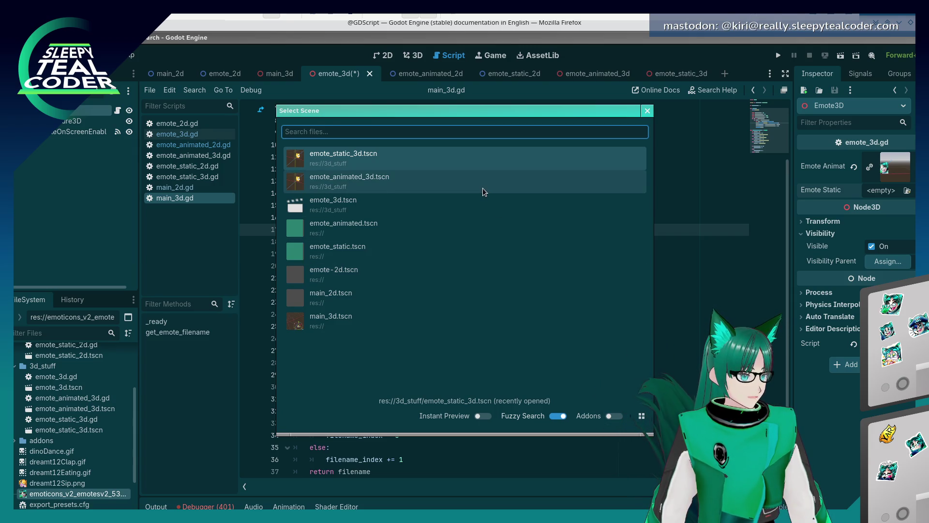
click(484, 192)
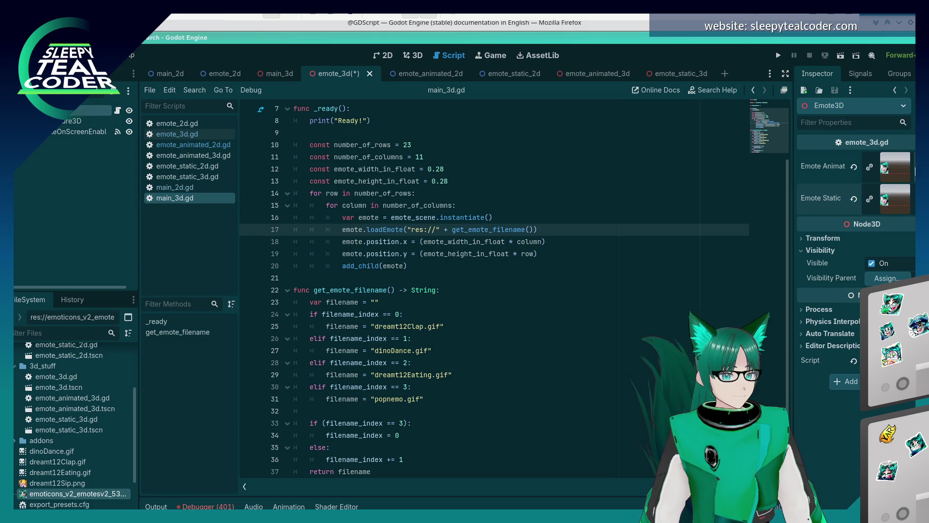
click(855, 169)
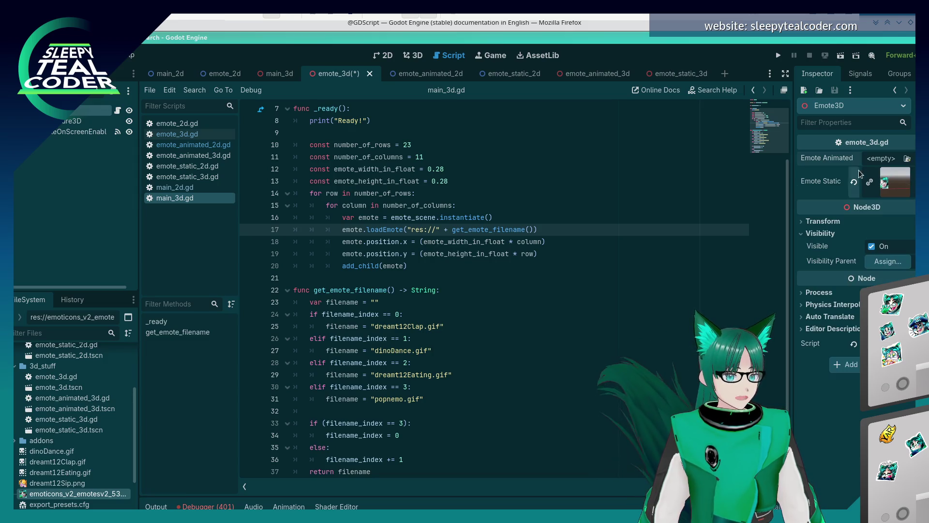
click(909, 163)
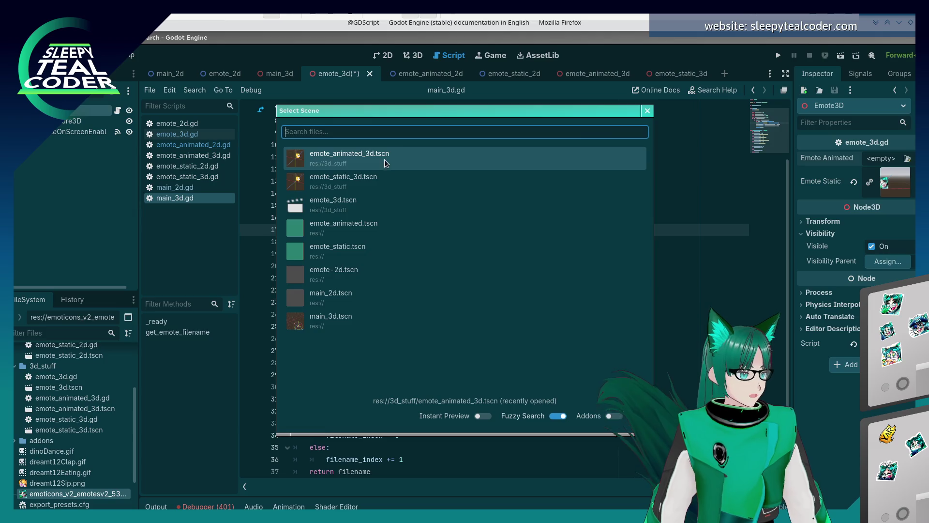
click(386, 161)
click(855, 199)
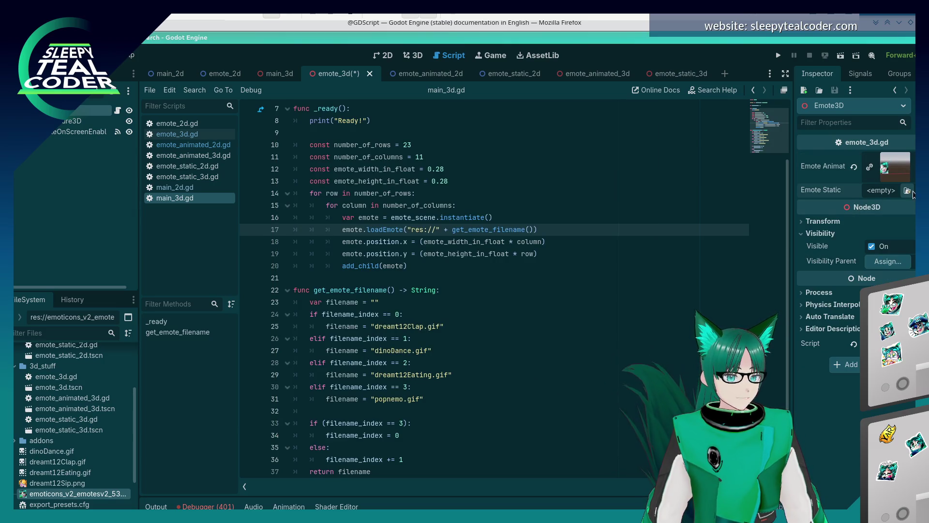
click(912, 193)
click(437, 182)
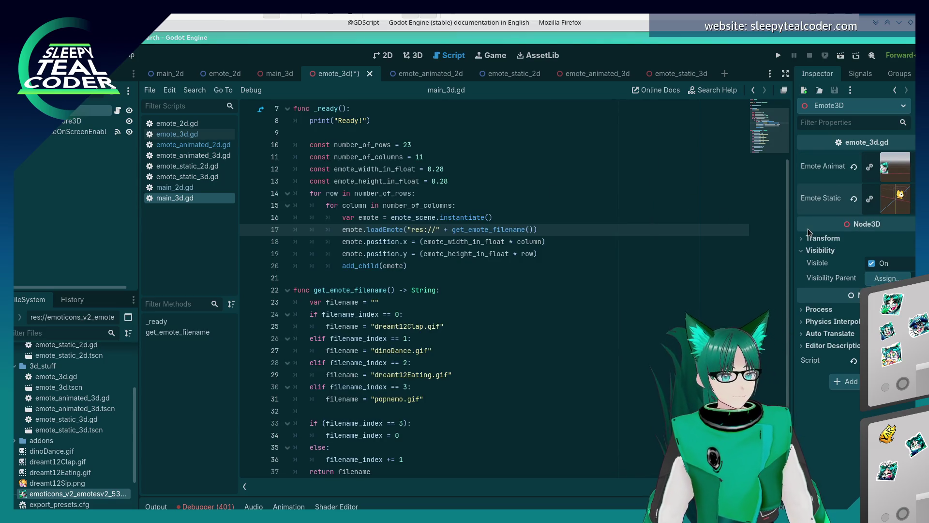
Inspect the EmotePicture3D and VisibleOnScreenEnabler3D nodes and glance at the emote_animated_3d scene.
click(59, 123)
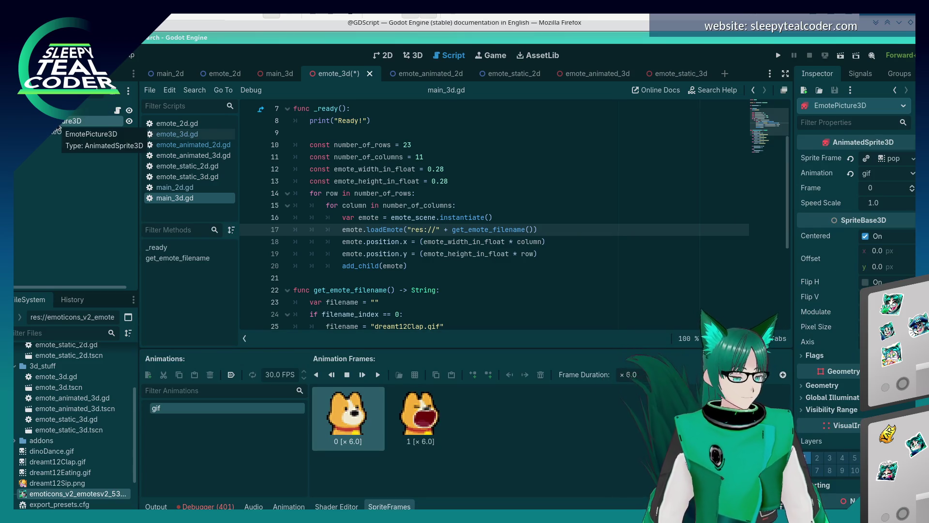
click(64, 131)
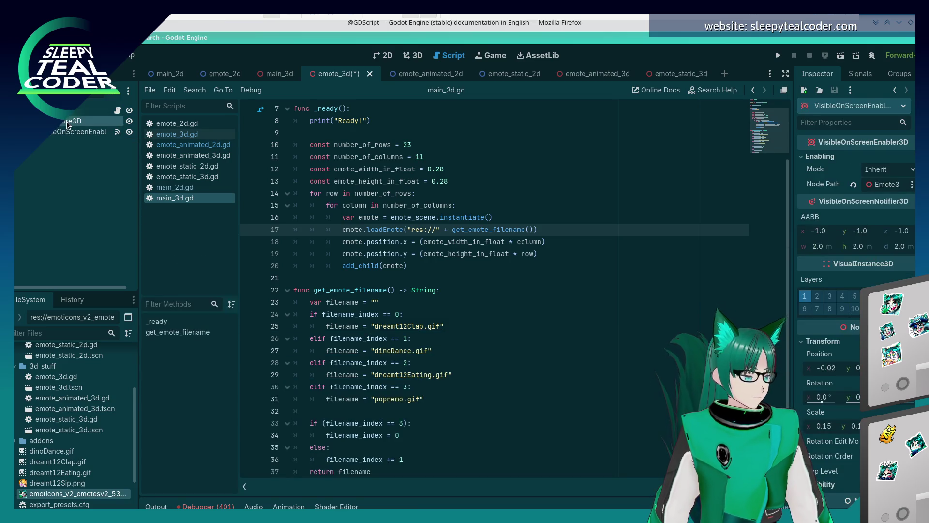
click(67, 123)
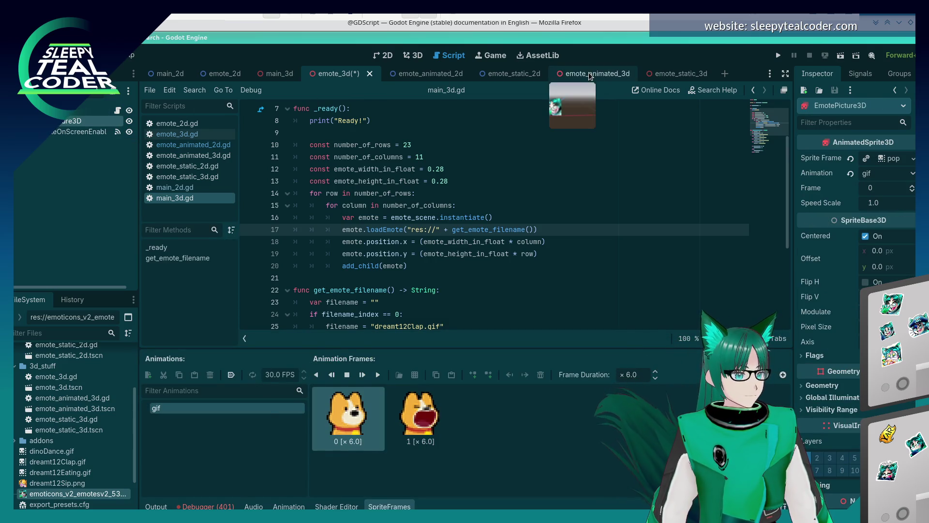
click(605, 73)
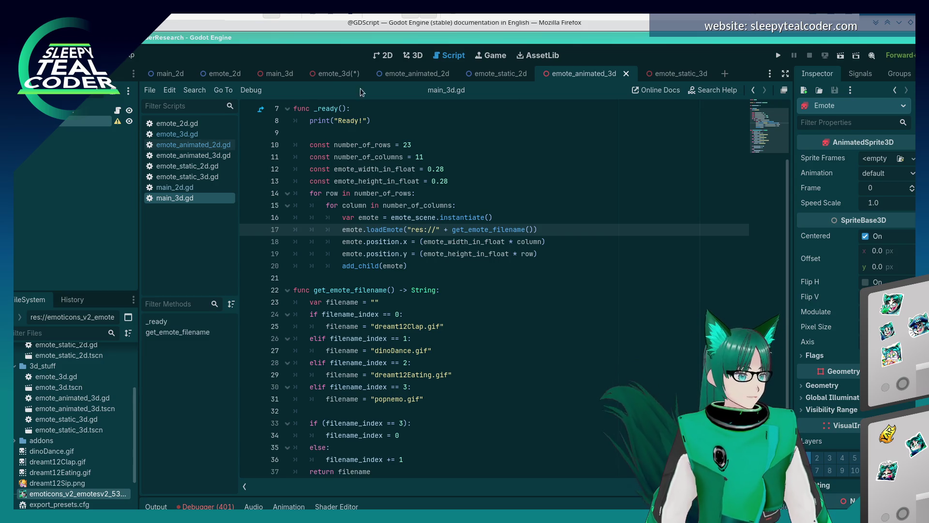
click(338, 74)
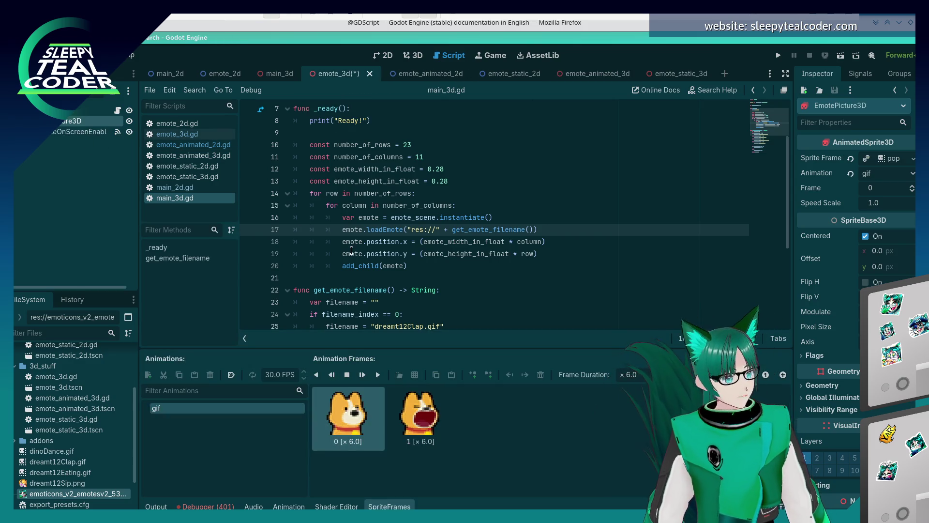
Open emote_3d.gd, save the emote_3d scene, and run the project.
scroll(352, 250, down, 2)
scroll(353, 250, up, 4)
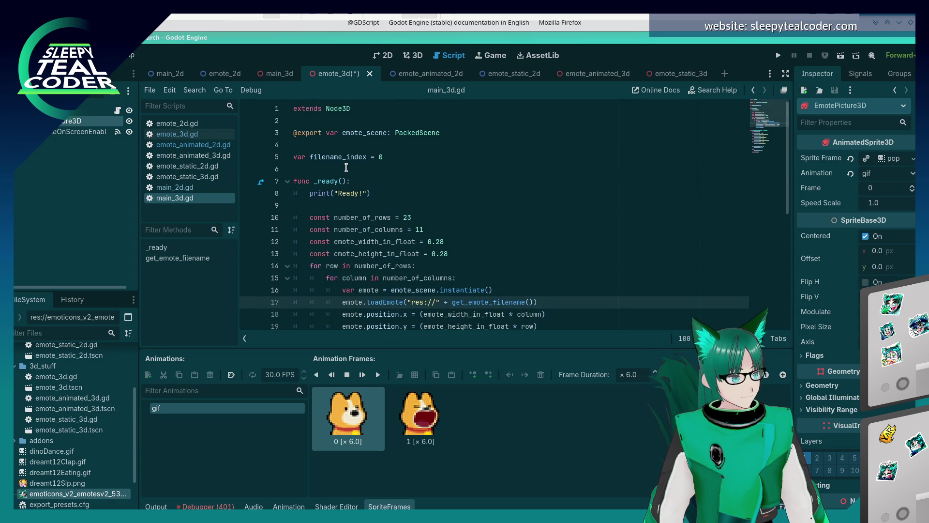
scroll(368, 229, down, 2)
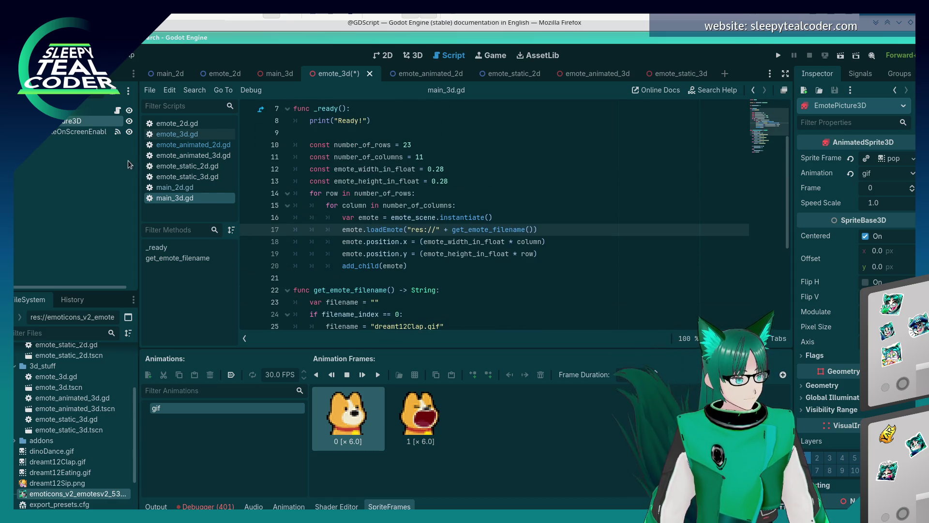
click(169, 135)
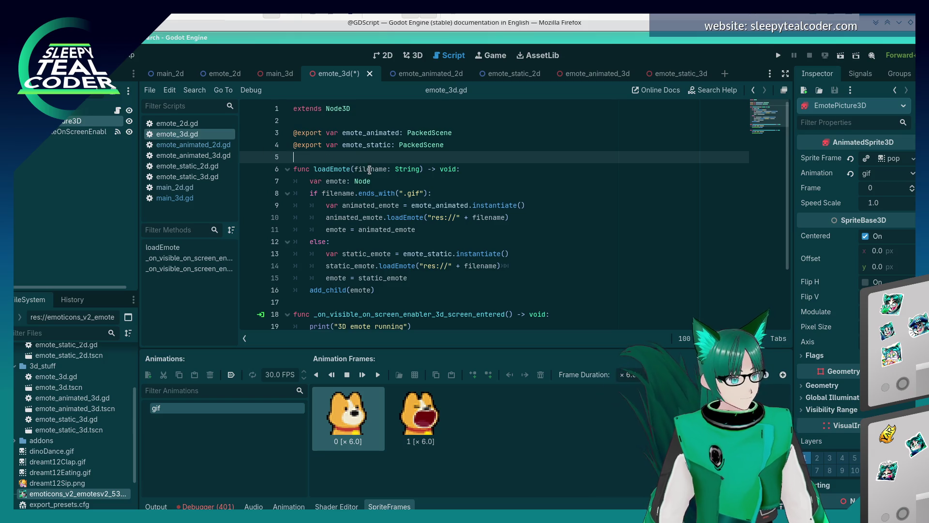
key(ctrl+s)
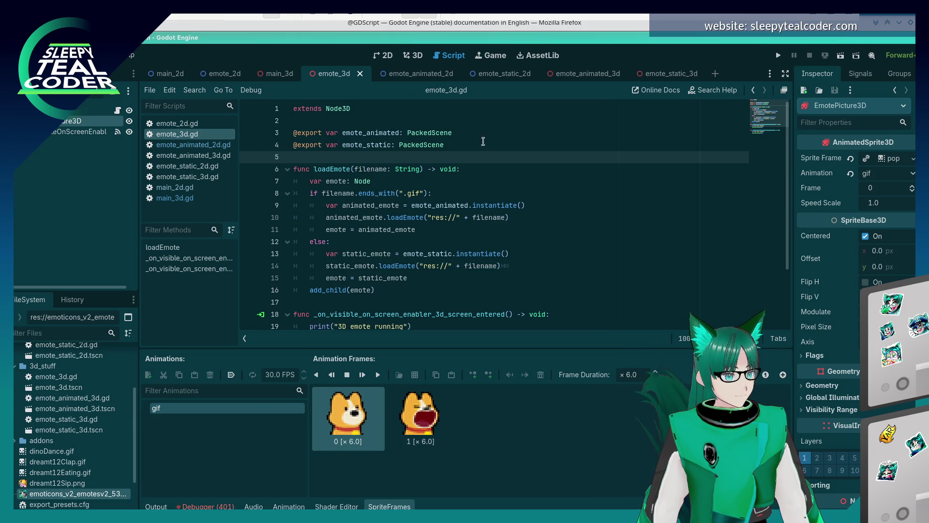
click(779, 55)
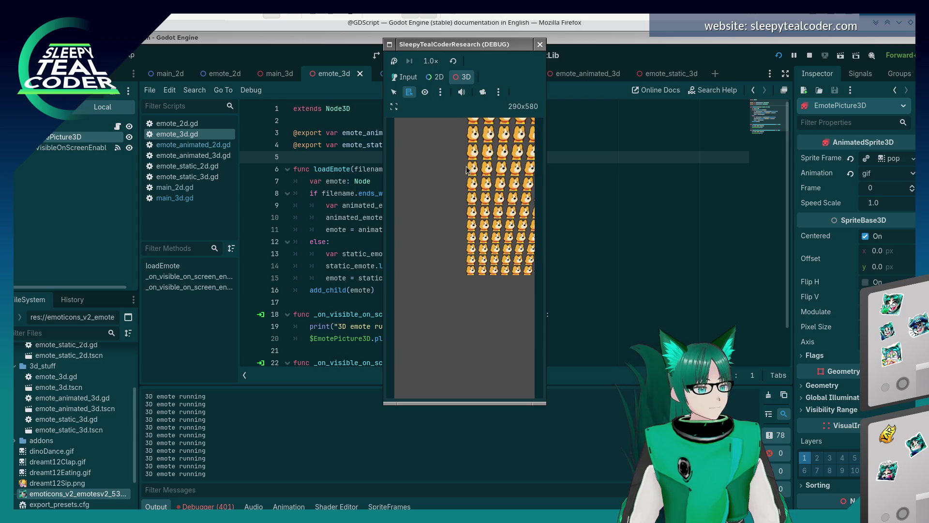
Override the game camera, zoom, pan and orbit around the emote grid, then stop the game.
click(483, 91)
scroll(465, 220, up, 2)
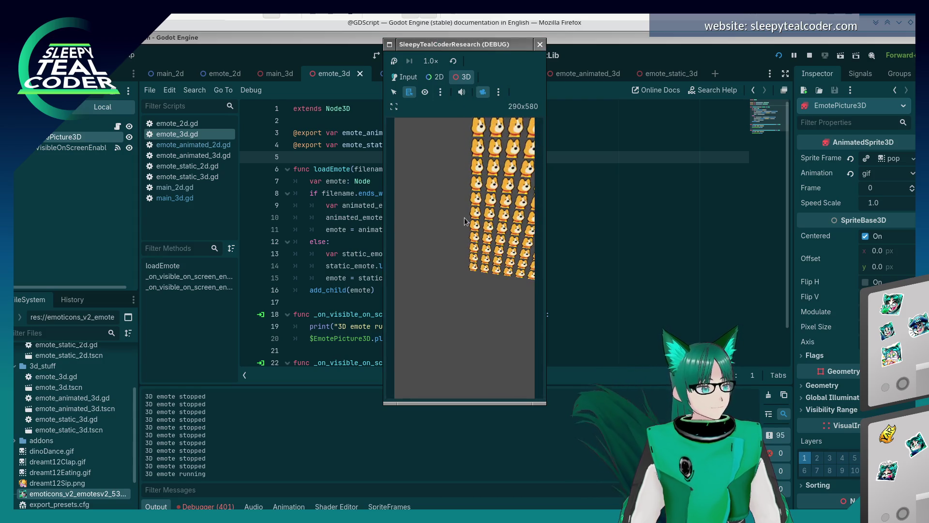
scroll(460, 232, down, 2)
scroll(459, 236, down, 3)
drag(423, 270, 457, 239)
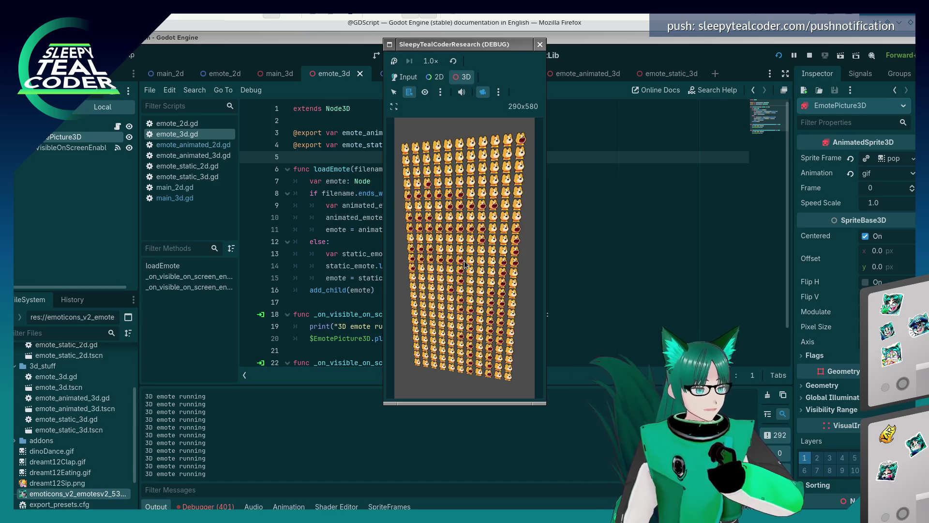
mouse_move(464, 260)
mouse_down()
mouse_move(455, 317)
mouse_move(474, 304)
mouse_move(463, 336)
mouse_move(468, 240)
mouse_up()
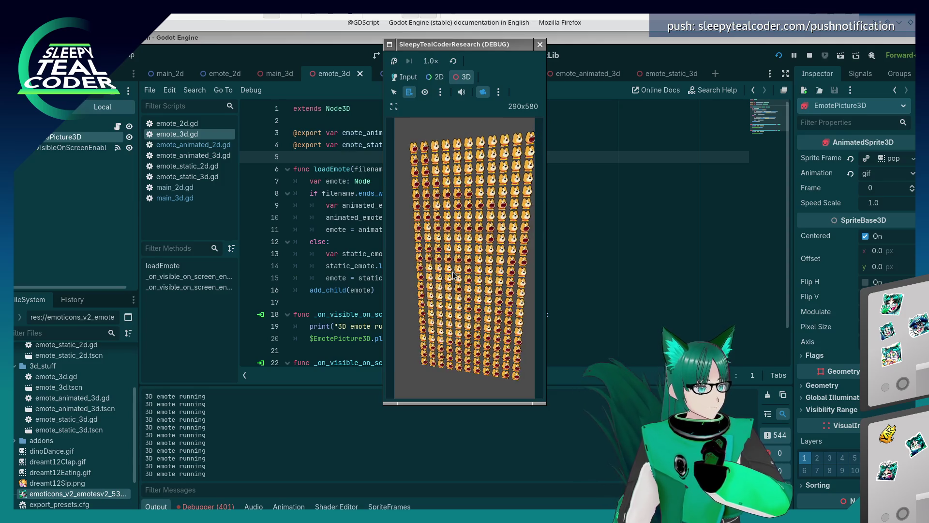
mouse_move(454, 275)
mouse_down()
mouse_move(467, 251)
mouse_move(481, 138)
mouse_move(476, 264)
mouse_up()
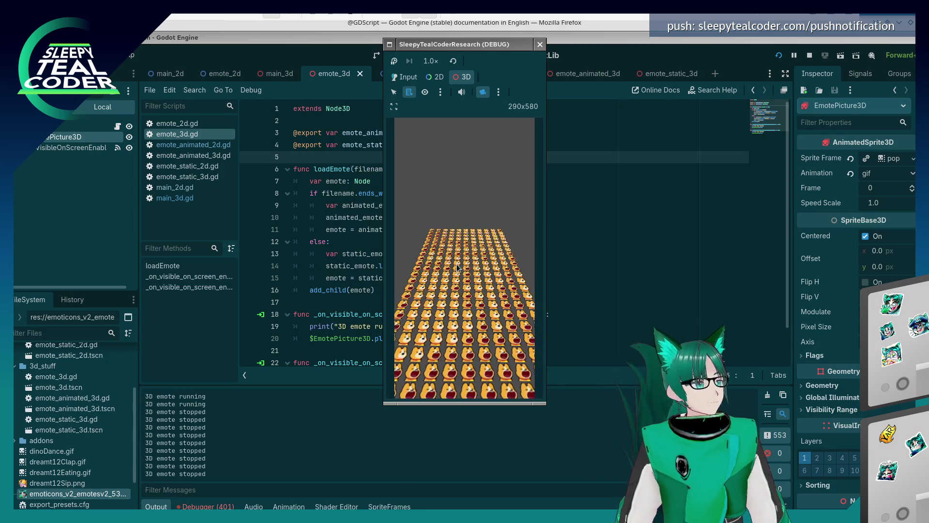
mouse_move(443, 271)
mouse_down()
mouse_move(457, 275)
mouse_move(457, 309)
mouse_move(460, 258)
mouse_up()
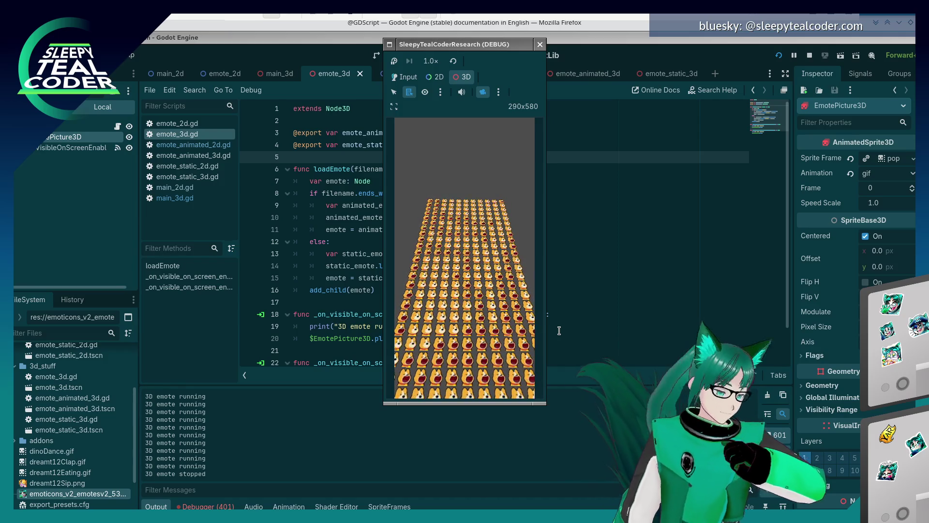
click(540, 44)
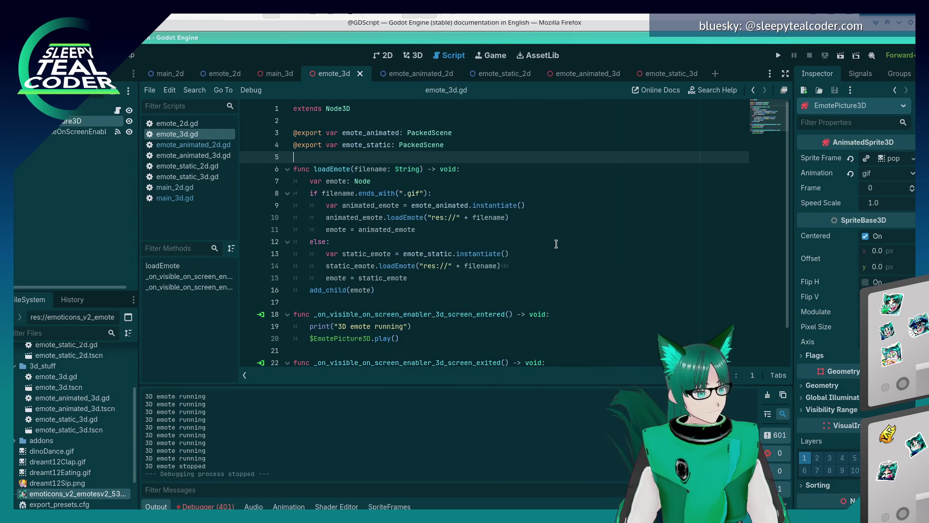
Check the VisibleOnScreenEnabler node's signal connections and jump to its screen_entered handler.
click(75, 131)
click(71, 123)
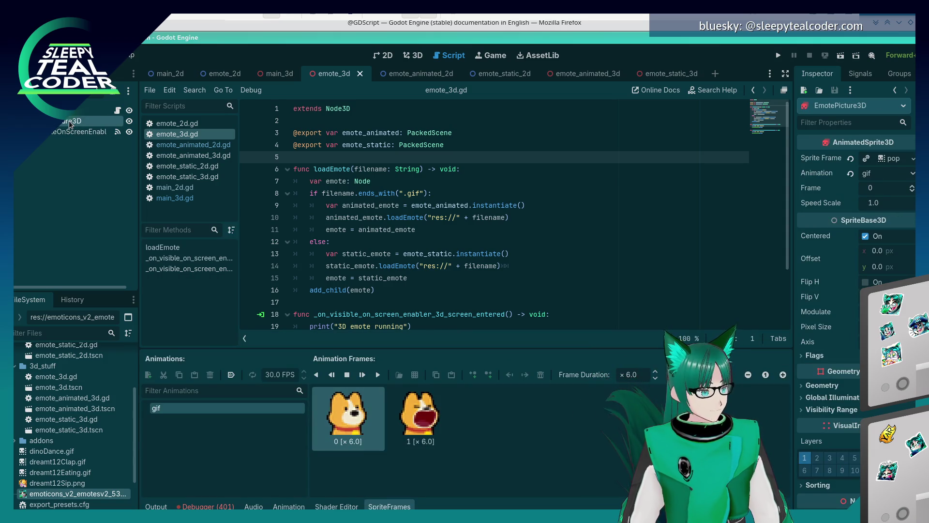
click(67, 131)
click(852, 78)
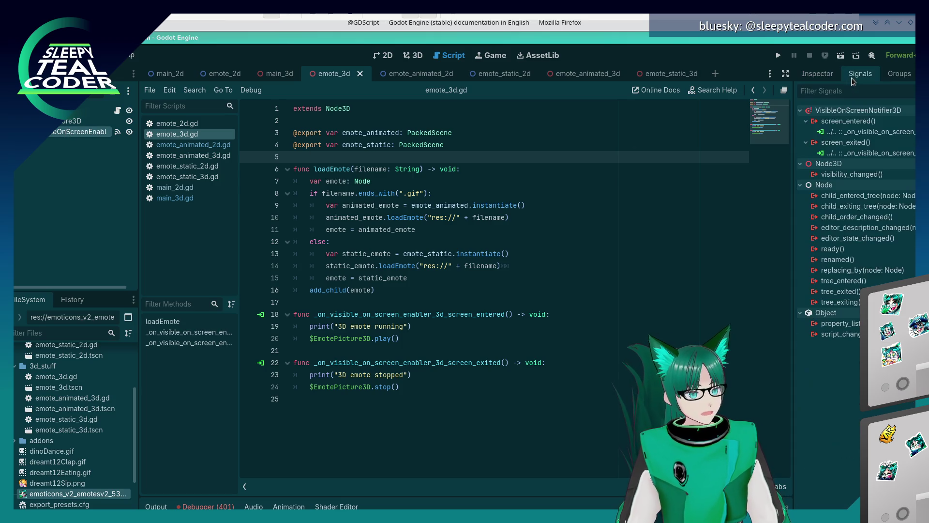
double_click(837, 133)
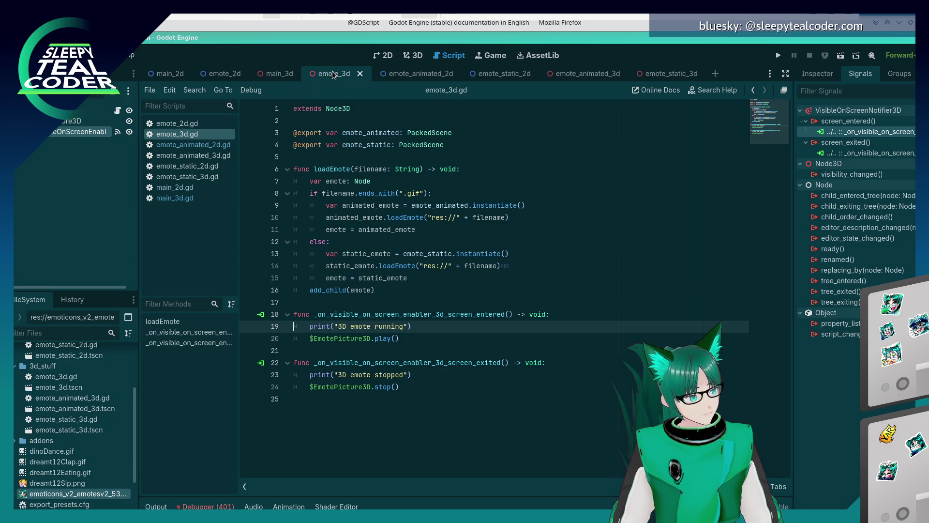
Browse emote_2d.gd, emote_static_2d.gd and emote_animated_2d.gd, finishing on emote_3d.gd.
click(183, 124)
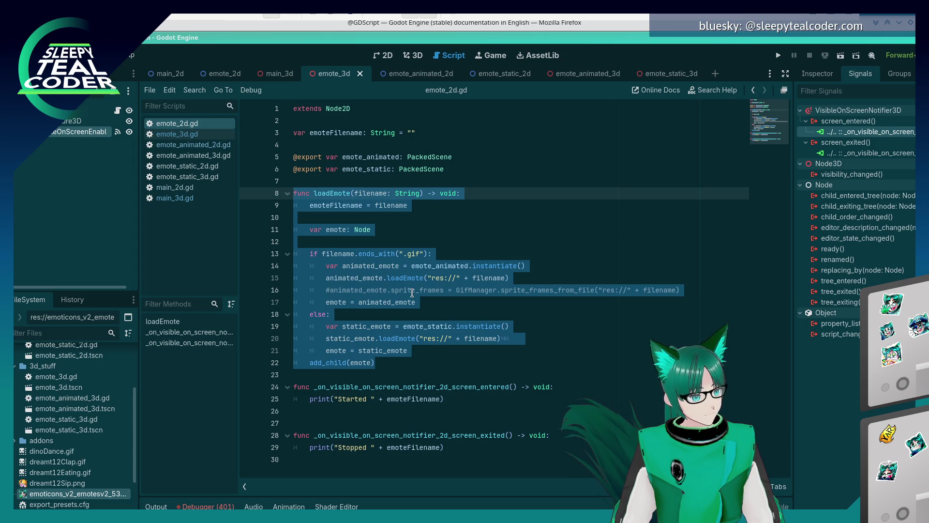
click(186, 136)
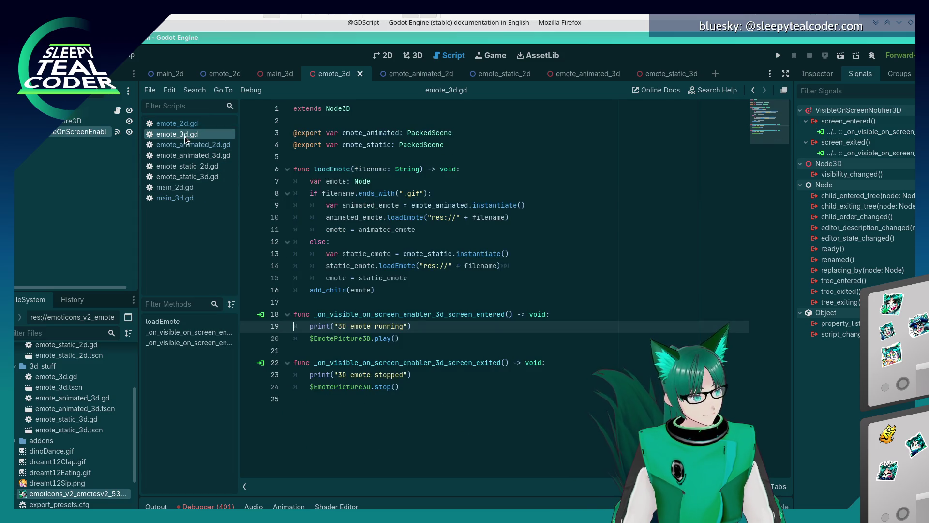
click(199, 165)
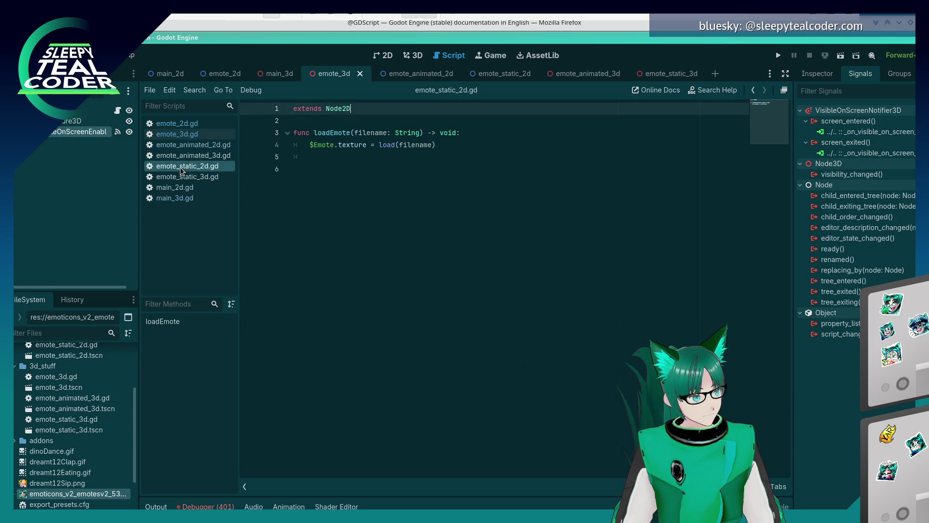
click(201, 145)
click(196, 125)
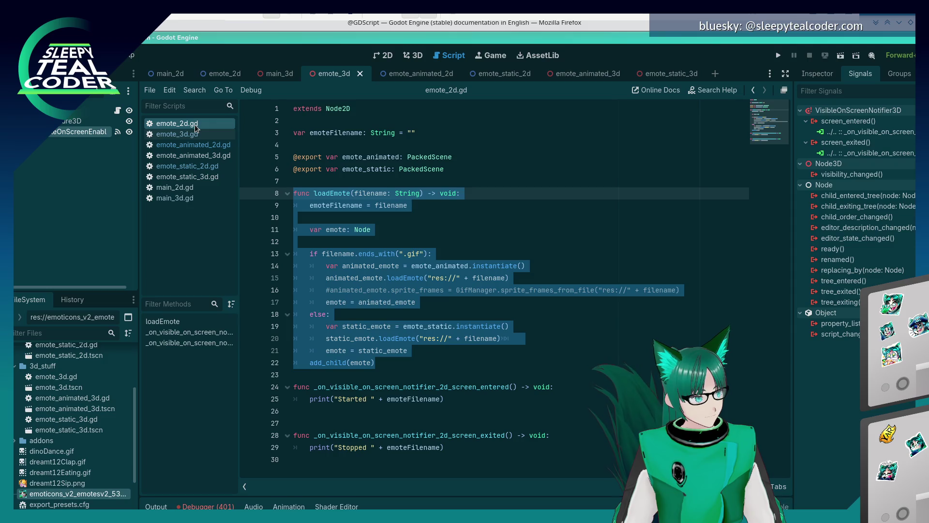
click(189, 133)
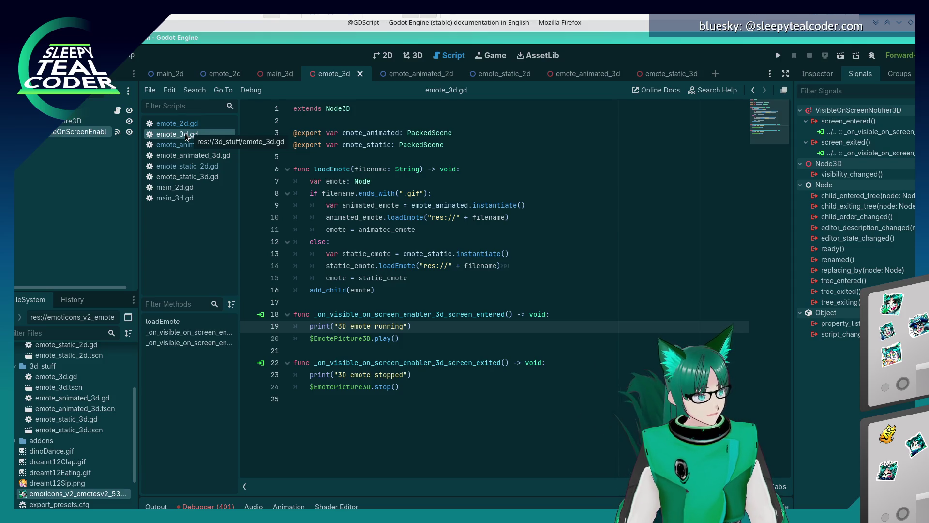
right_click(69, 135)
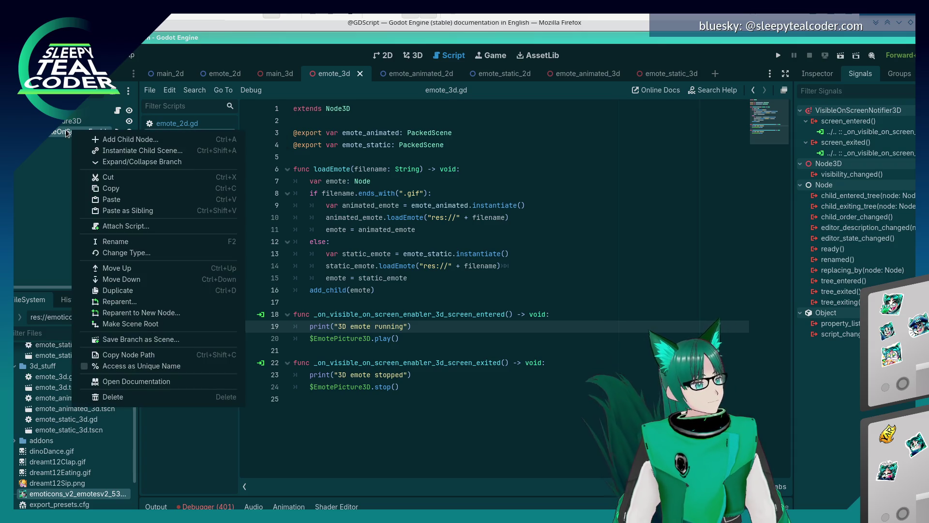
Cut the VisibleOnScreenEnabler3D node and paste it into the emote_animated_3d scene.
click(125, 178)
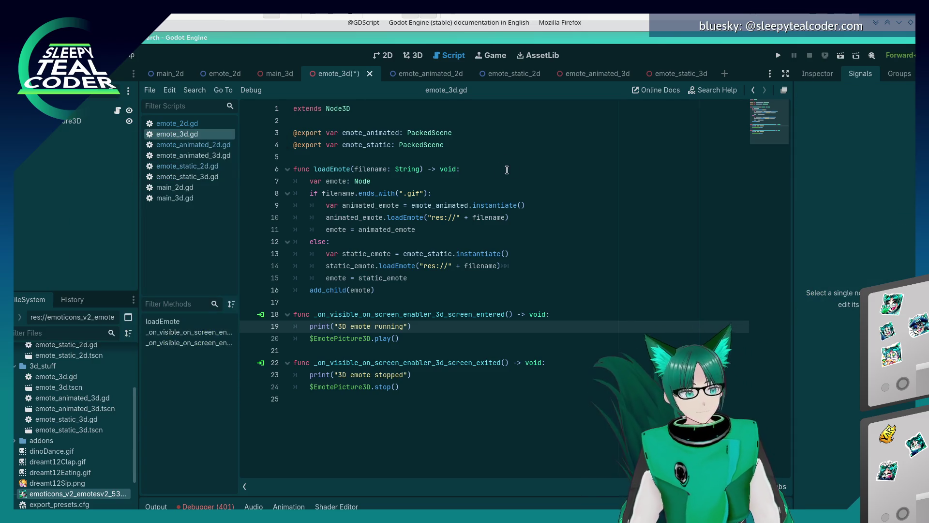
click(582, 76)
right_click(71, 120)
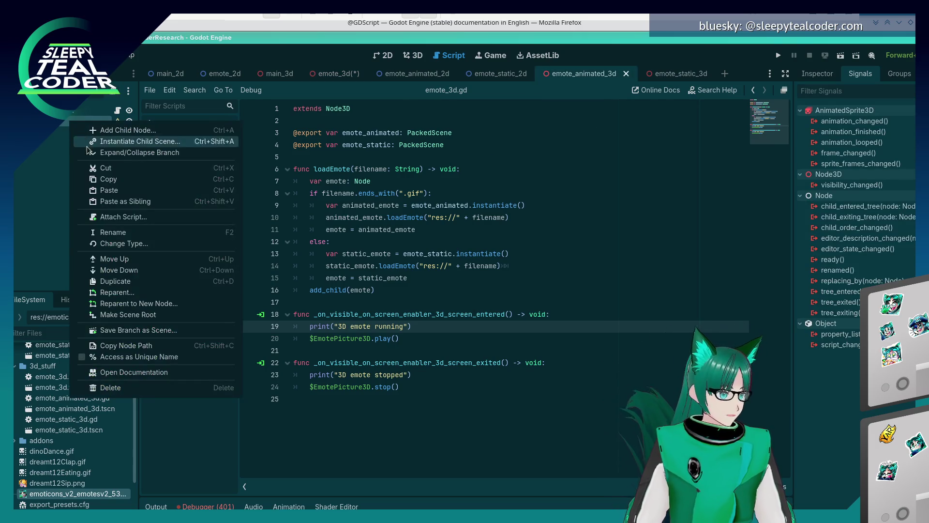
click(117, 189)
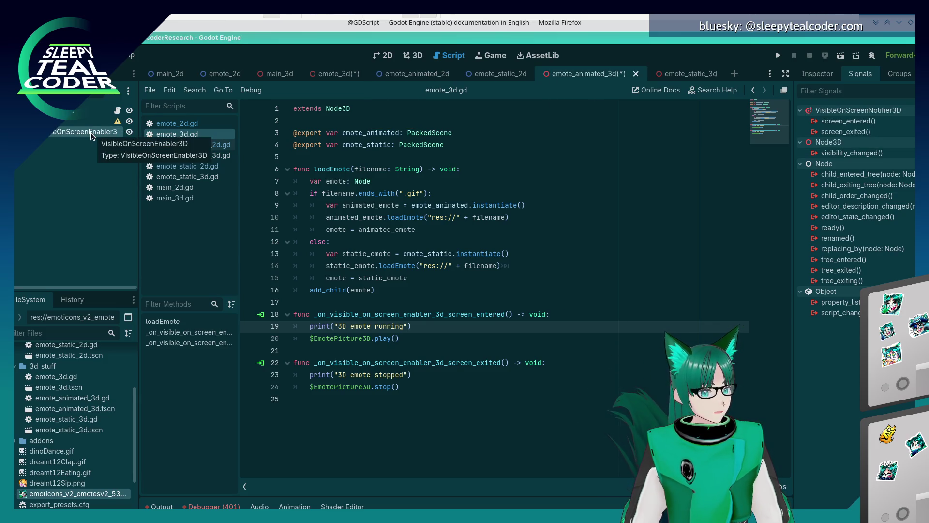
Connect the enabler's screen_entered and screen_exited signals to new handler methods.
right_click(845, 121)
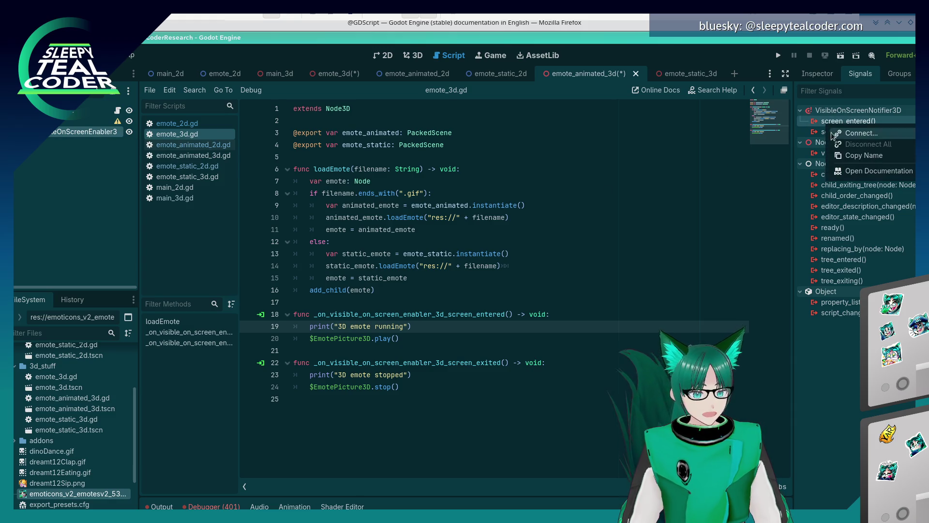
click(846, 135)
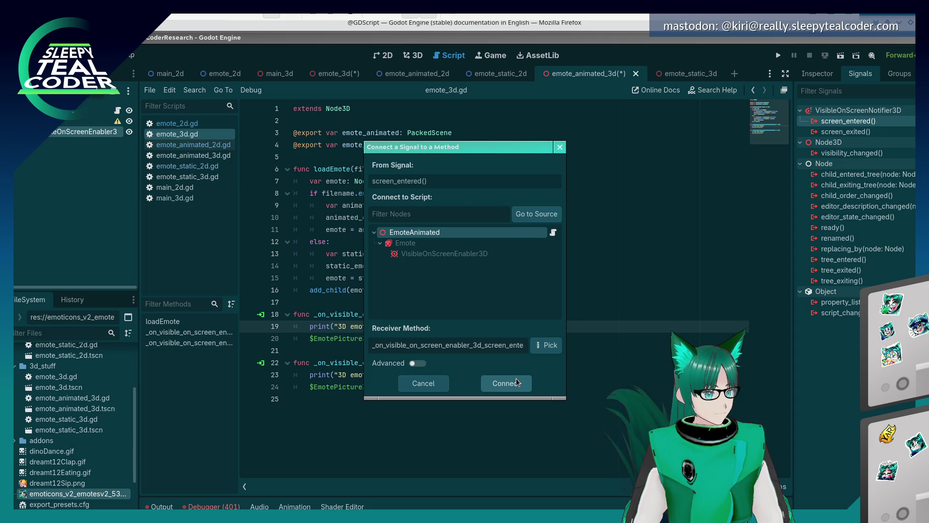
click(516, 379)
right_click(845, 142)
click(847, 147)
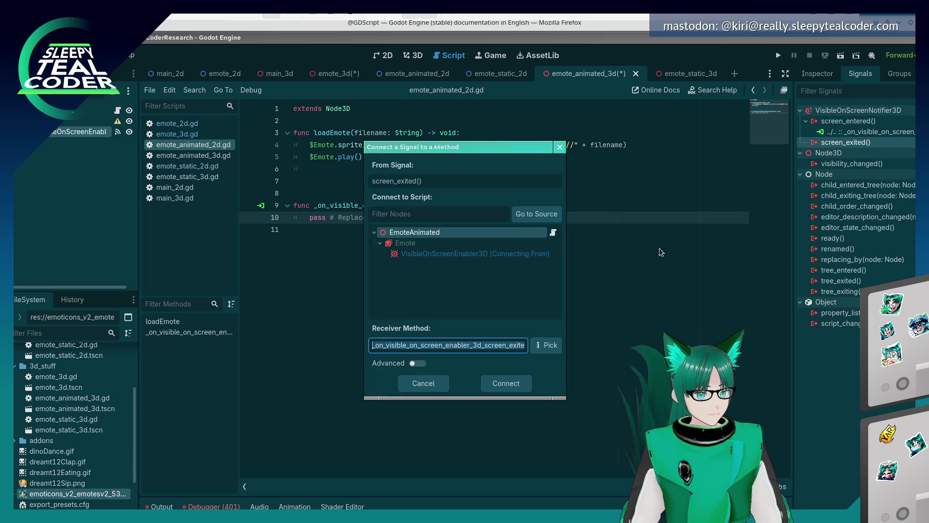
click(507, 378)
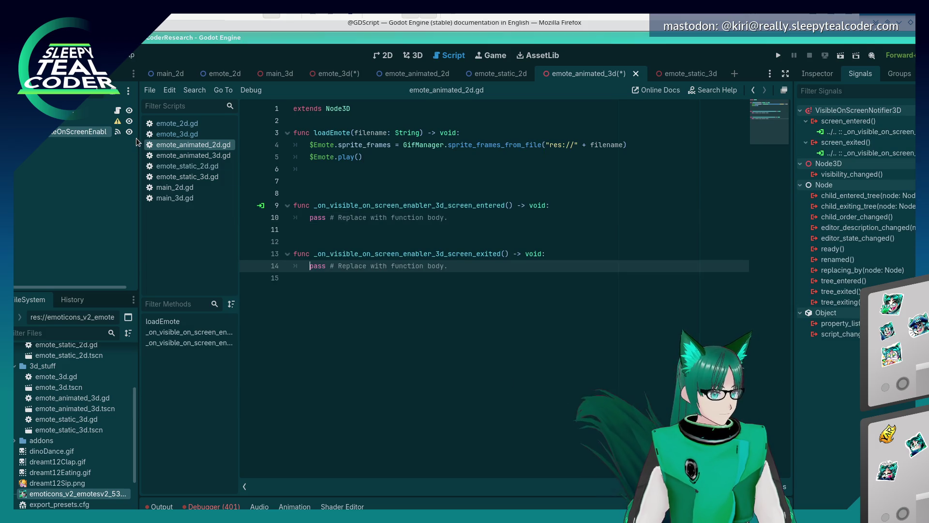
Return to the emote_3d scene and save it.
click(330, 73)
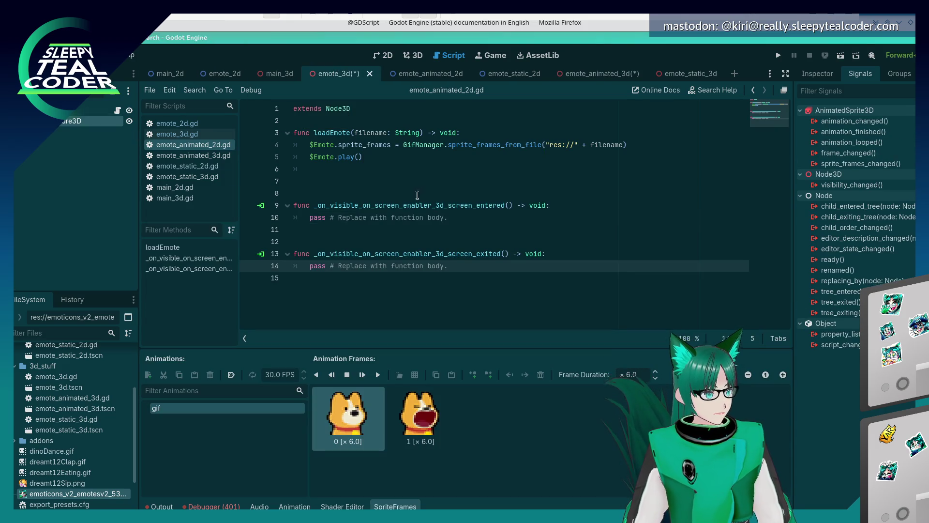
right_click(74, 126)
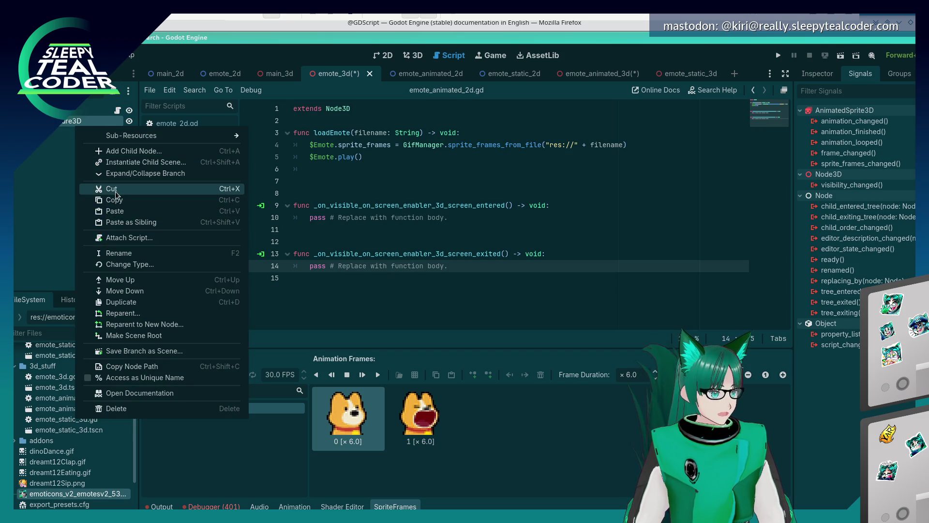
click(68, 126)
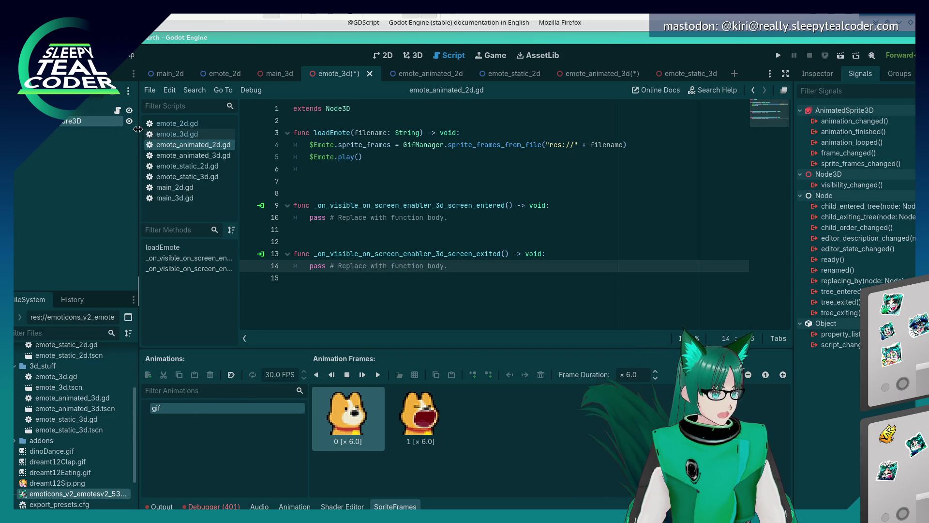
click(481, 194)
click(475, 183)
key(ctrl+s)
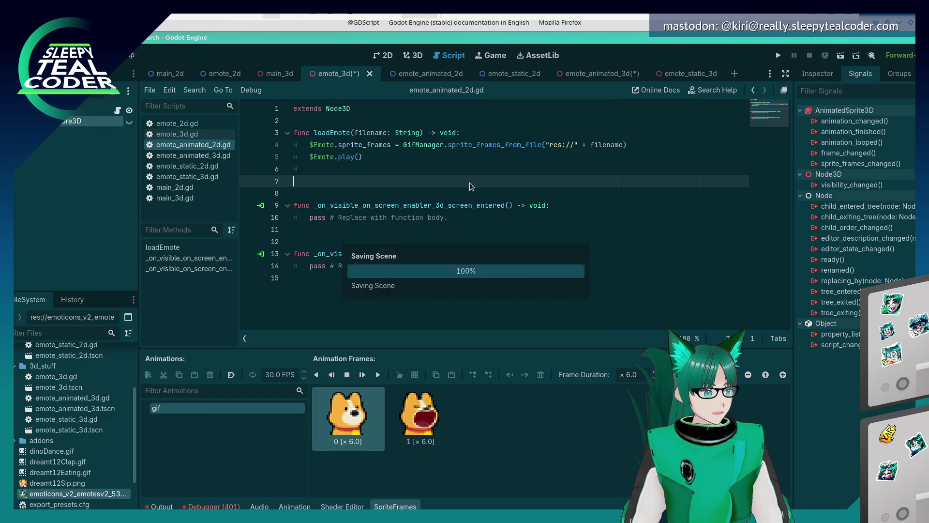
Remove the two on-screen handler functions from emote_3d.gd and save it.
click(177, 130)
scroll(434, 315, down, 2)
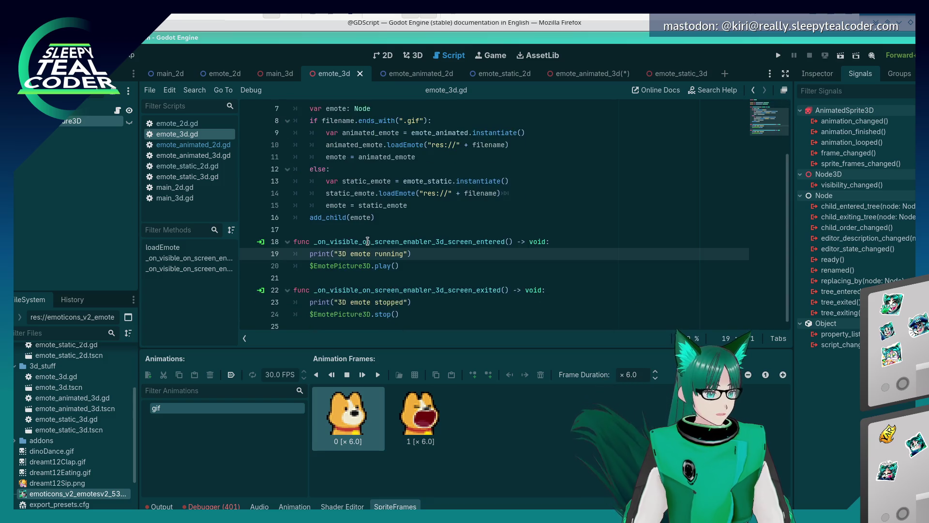
drag(433, 316, 311, 235)
key(BackSpace)
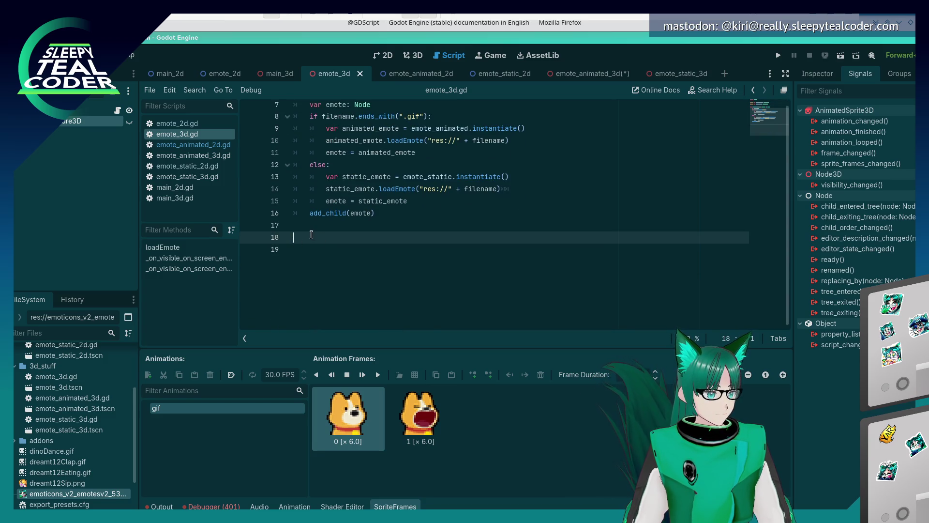
key(ctrl+s)
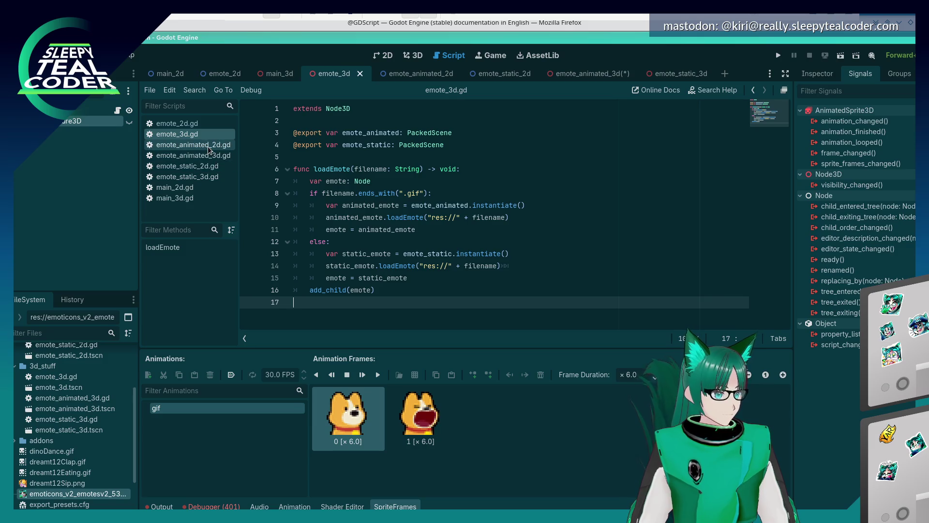
Paste the two handler functions into emote_animated_3d.gd at line 7.
click(208, 147)
click(208, 156)
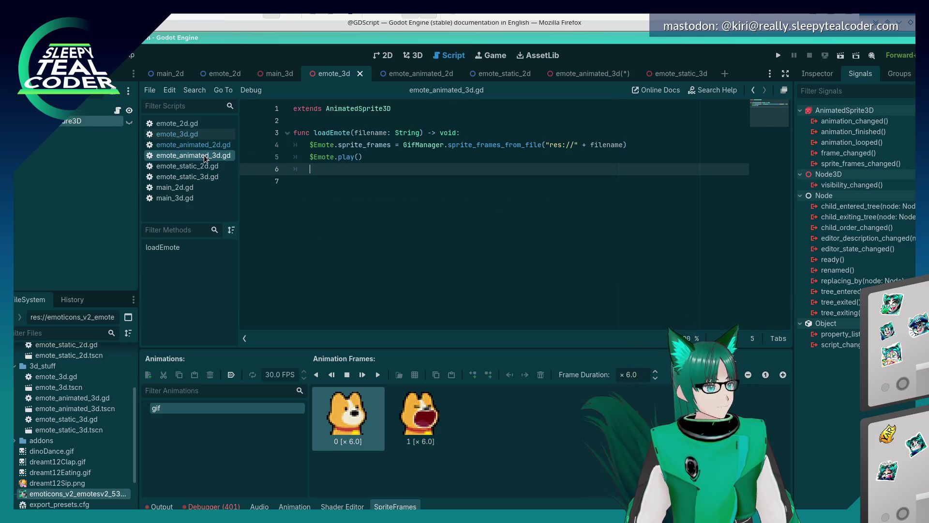
click(333, 184)
key(ctrl+v)
Retarget lines 9 and 13 from $EmotePicture3D to $Emote, save, and run with F5.
drag(371, 206, 338, 205)
key(BackSpace)
drag(370, 254, 335, 253)
key(BackSpace)
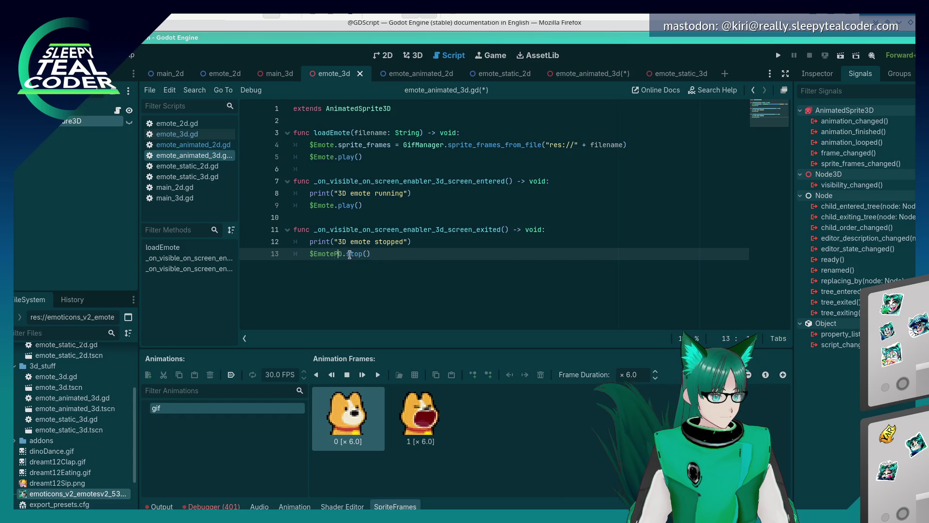
key(ctrl+s)
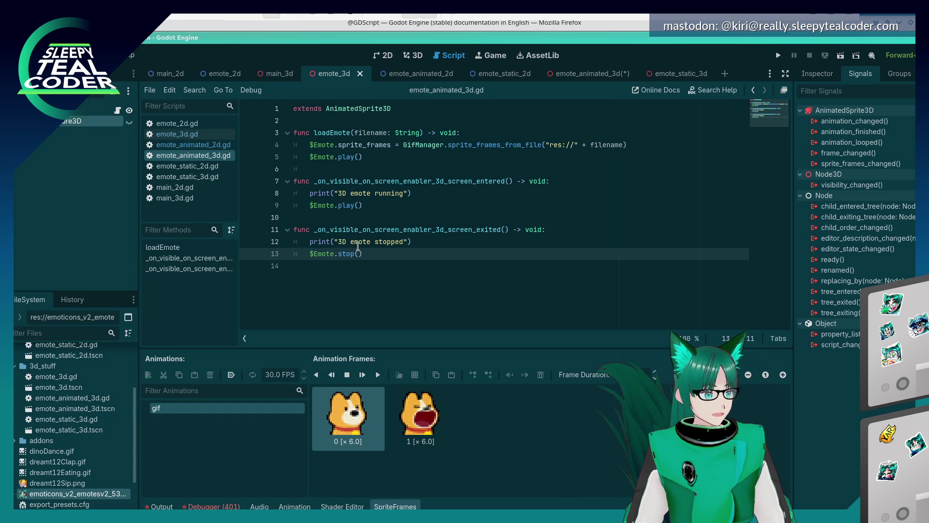
key(F5)
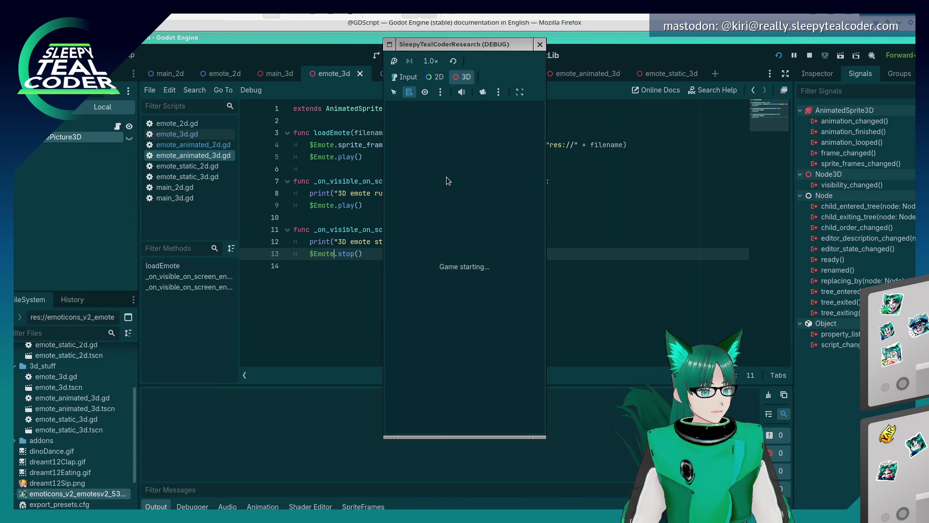
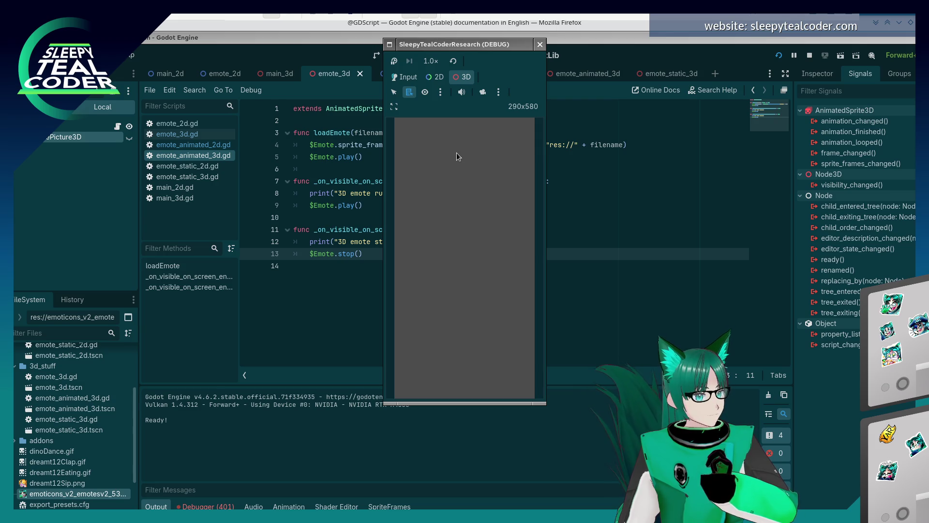
Stop the debug game and browse the emote_2d, main_3d and emote_3d scenes, ending on emote_2d.
click(540, 44)
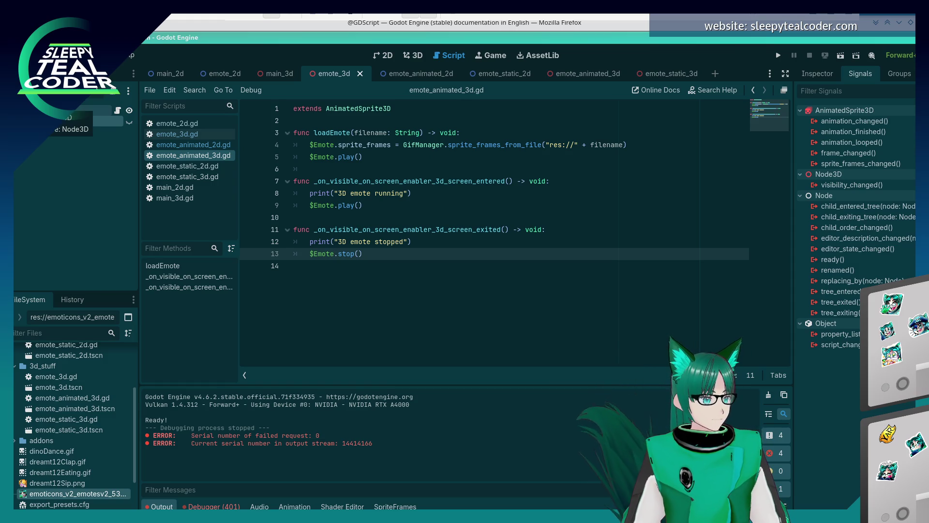
click(245, 77)
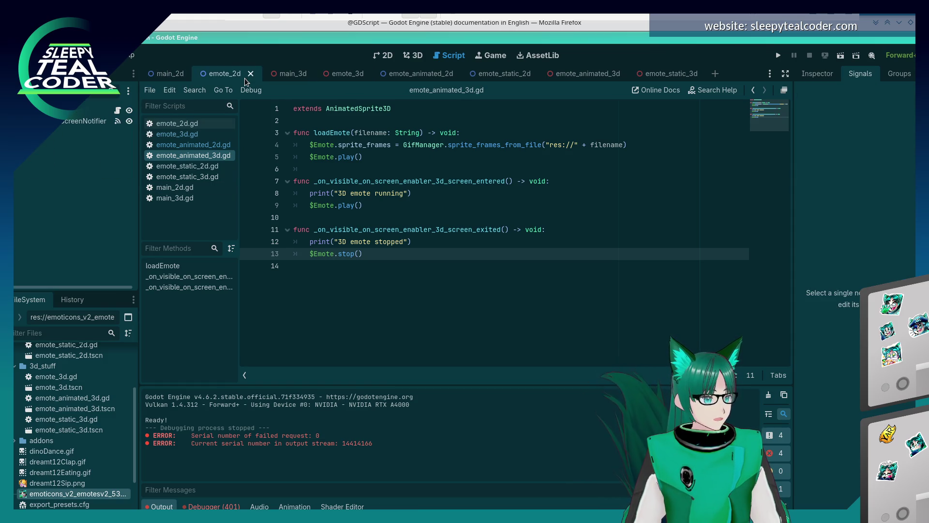
click(277, 74)
click(106, 121)
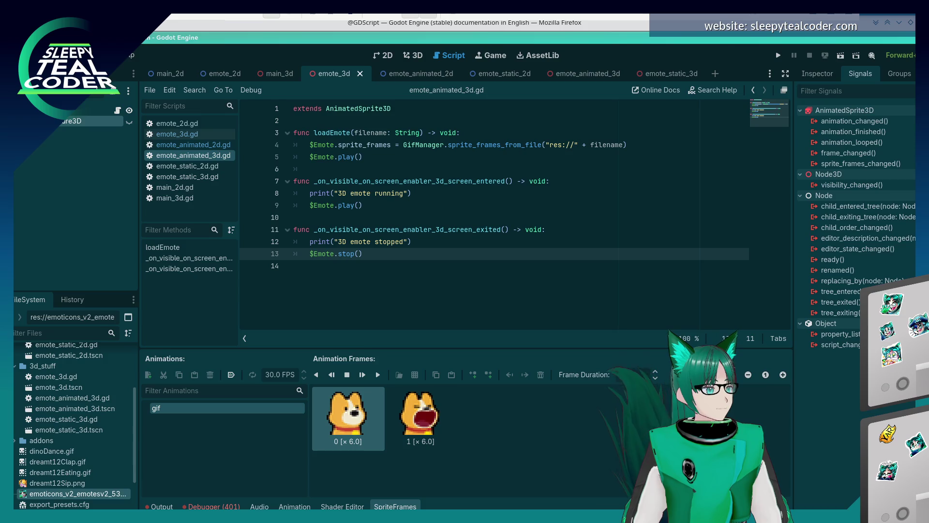
click(221, 73)
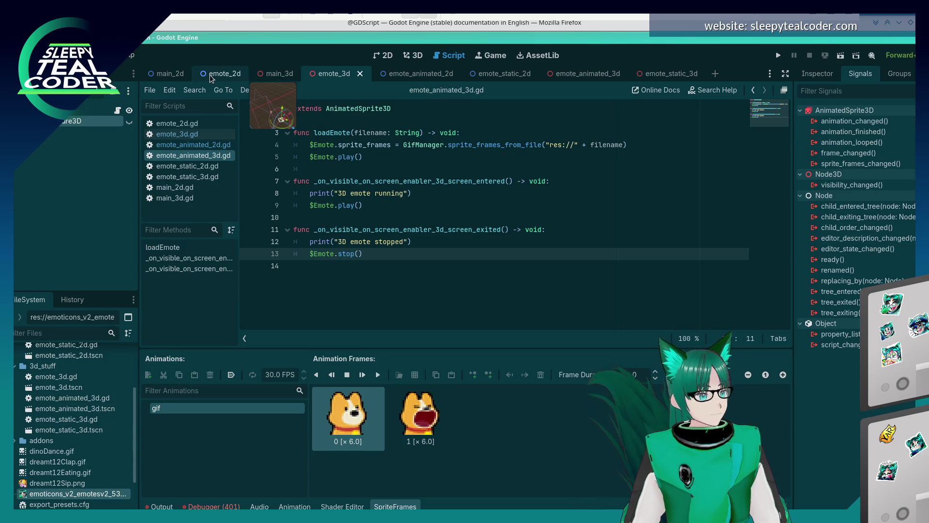
In the 2D editor, inspect the Emote node's Emote Static property, then open and close emote_static_2d.
click(387, 54)
click(71, 113)
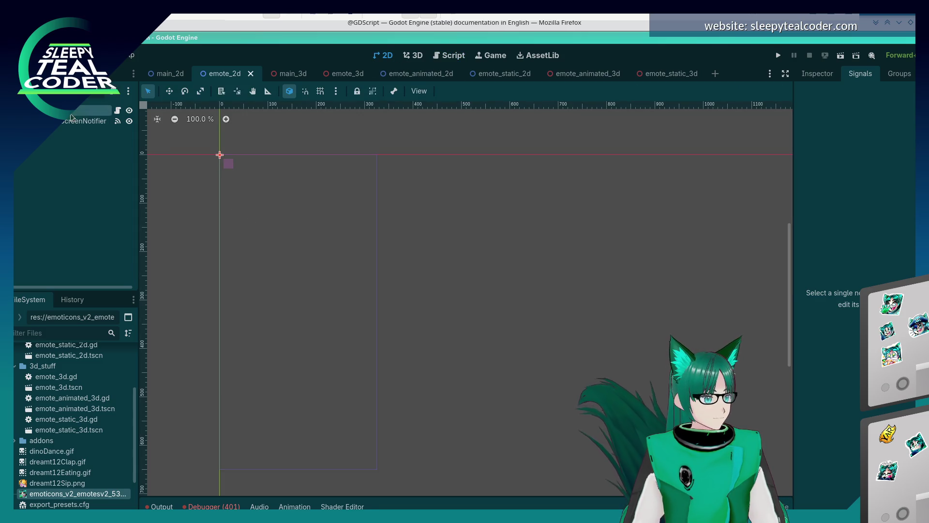
click(815, 75)
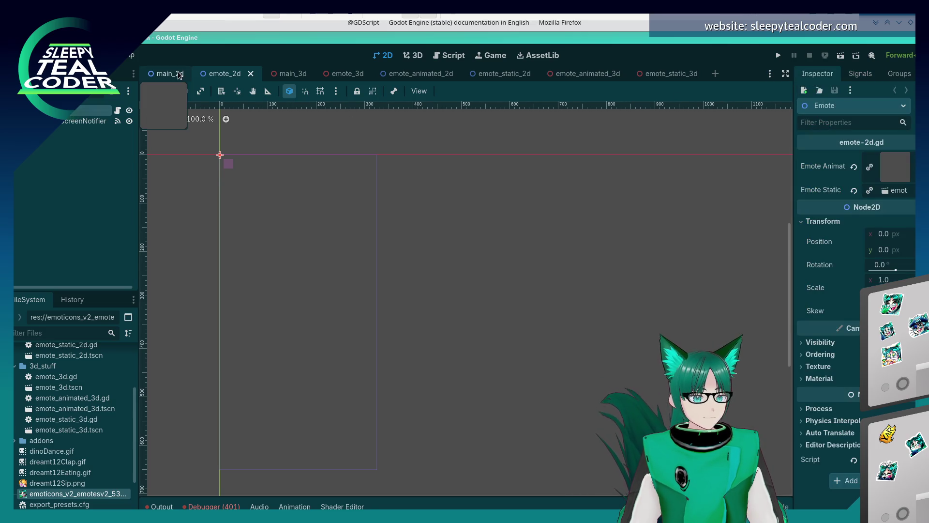
click(888, 193)
click(871, 206)
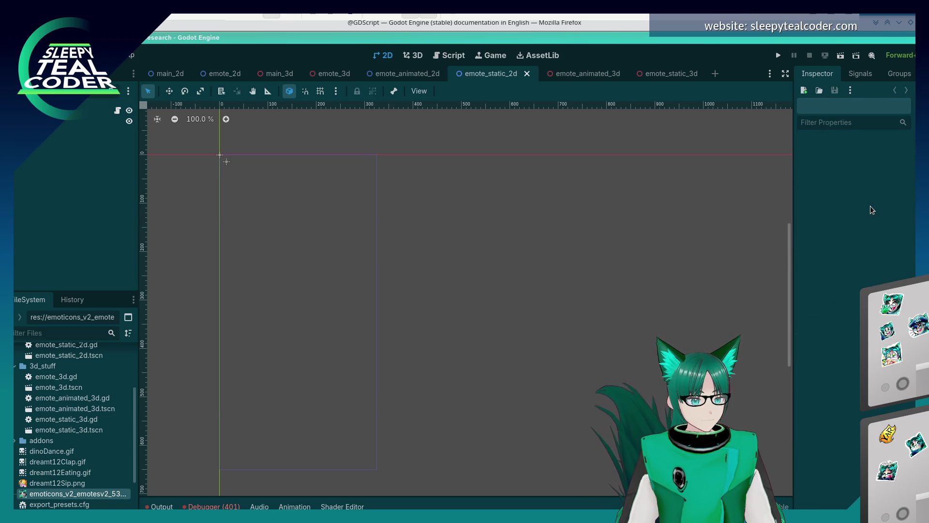
click(527, 74)
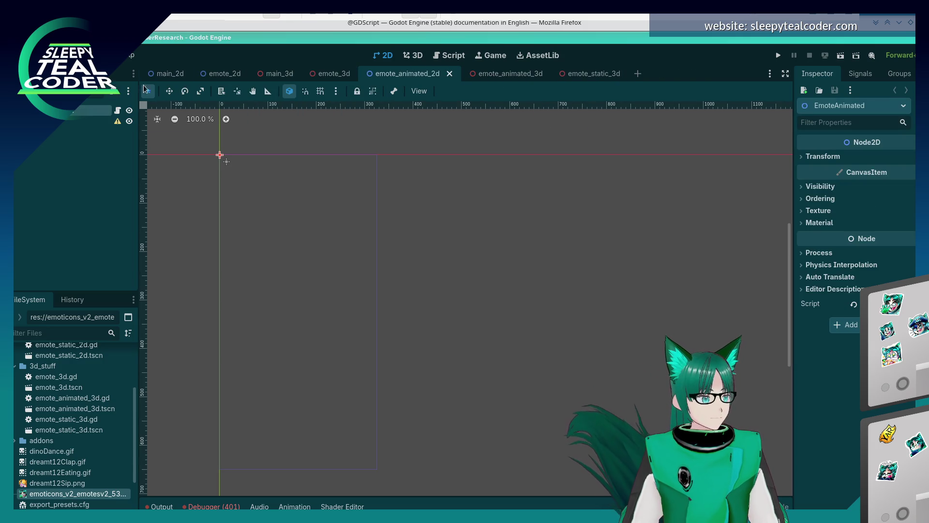
Check the emote_animated_2d nodes, then switch to the main_2d and main_3d scenes.
click(73, 122)
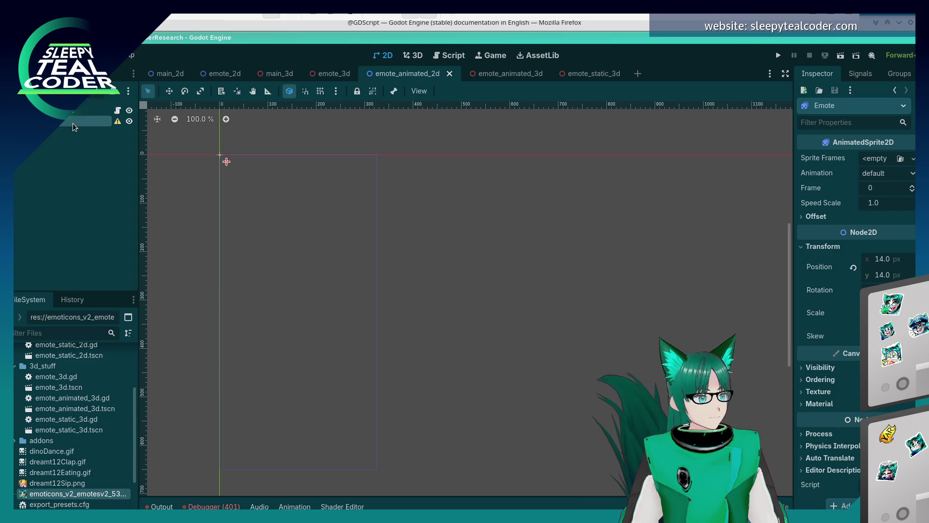
click(88, 109)
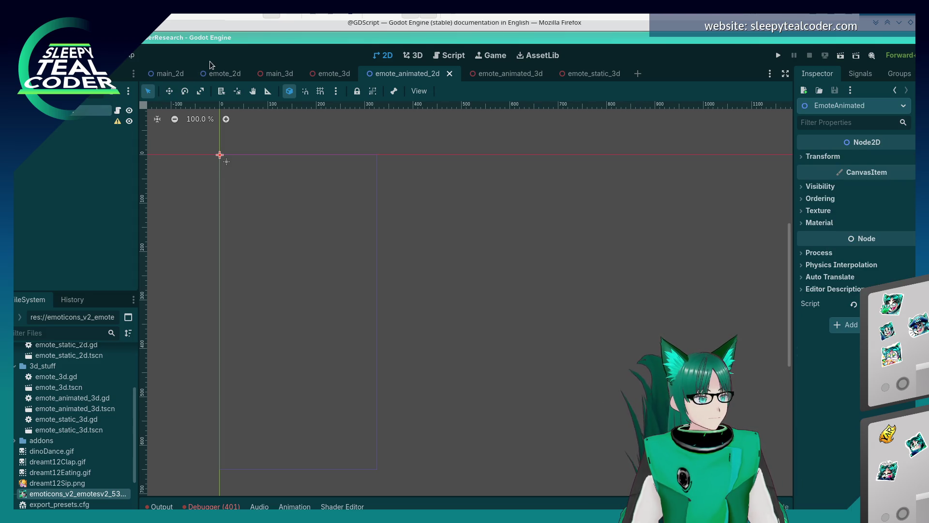
click(171, 75)
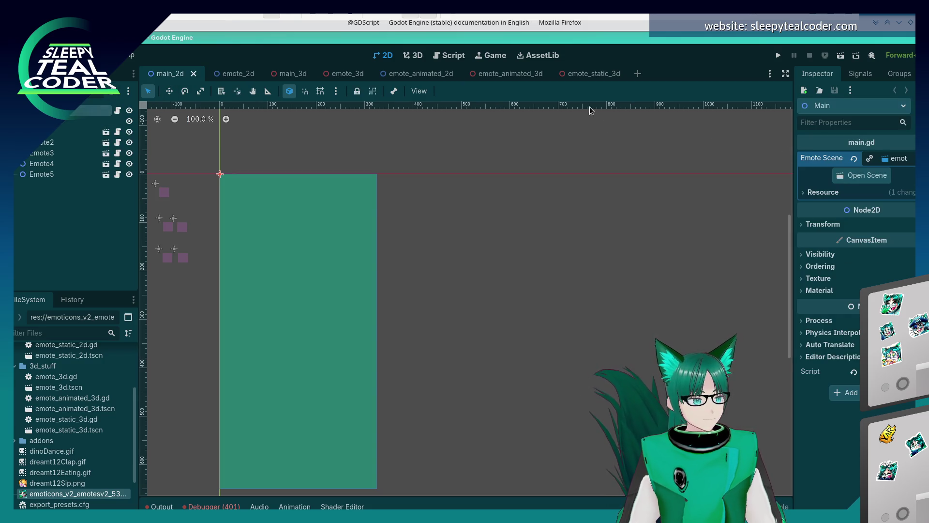
click(290, 75)
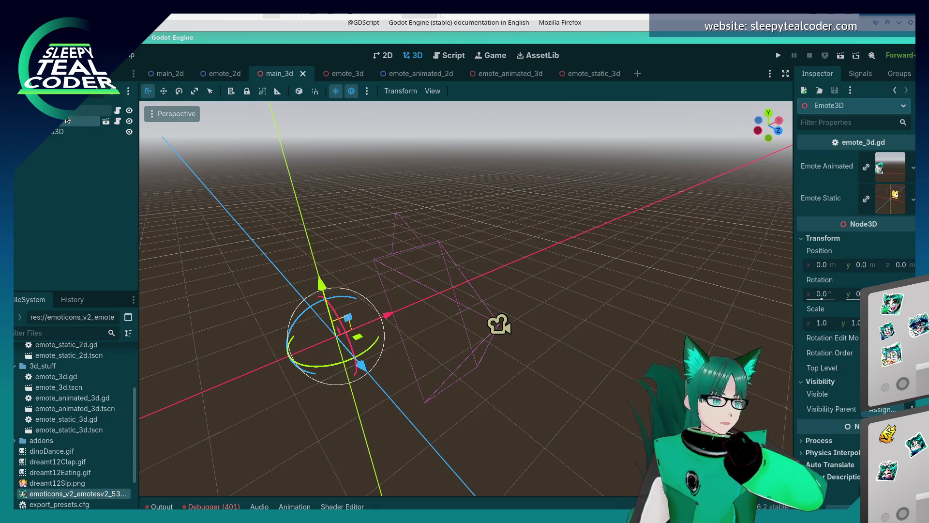
Delete the Emote3D node from the main_3d scene.
click(68, 111)
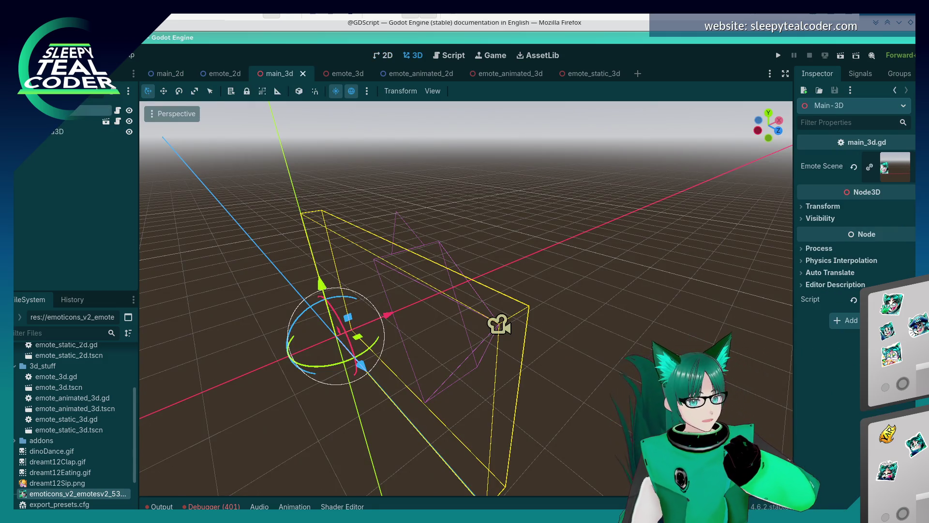
click(65, 127)
click(64, 122)
mouse_move(387, 276)
mouse_down()
mouse_move(484, 199)
mouse_move(478, 228)
mouse_move(241, 245)
mouse_up()
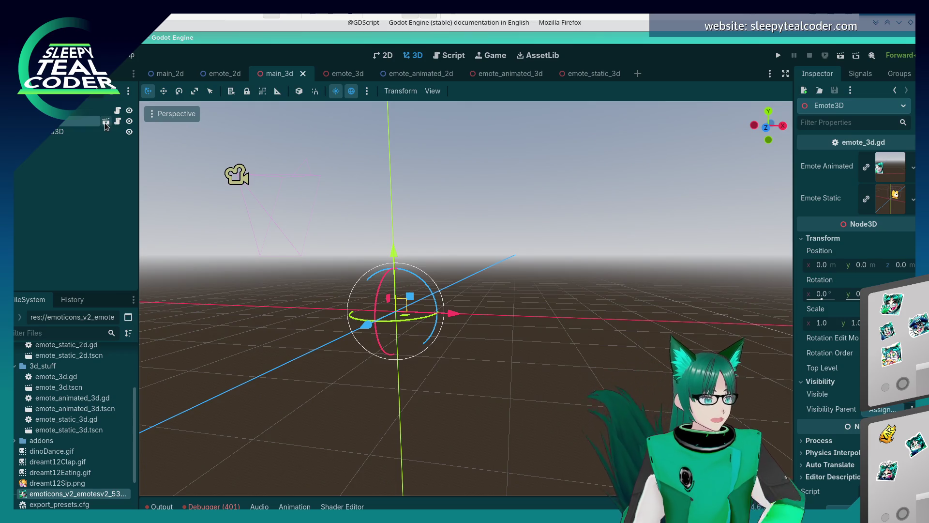
right_click(60, 129)
key(Escape)
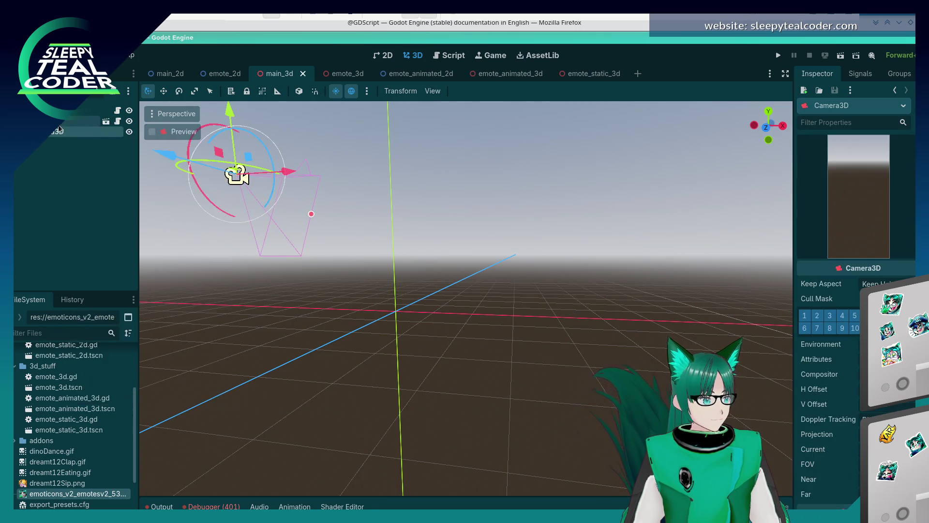
right_click(60, 129)
click(139, 477)
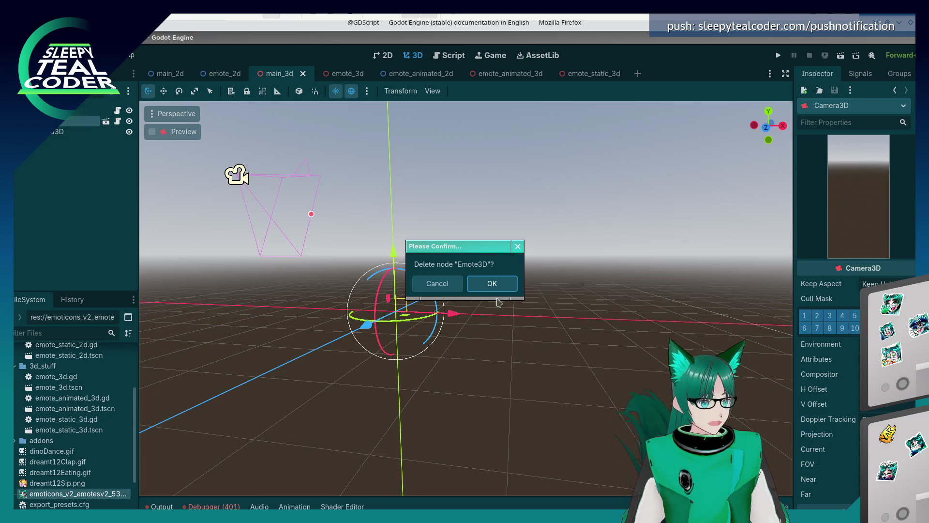
click(489, 287)
Frame Camera3D in the view, save main_3d, and run the project in a debug window.
click(67, 124)
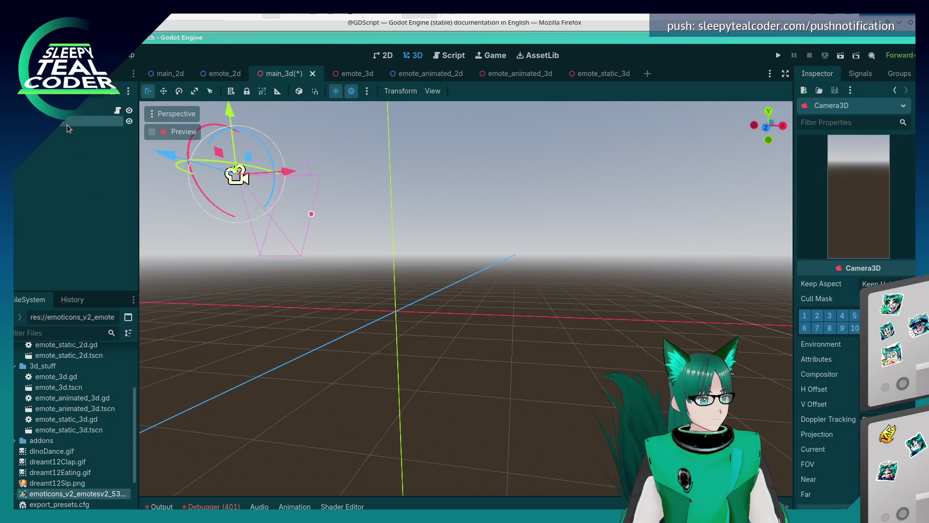
key(f)
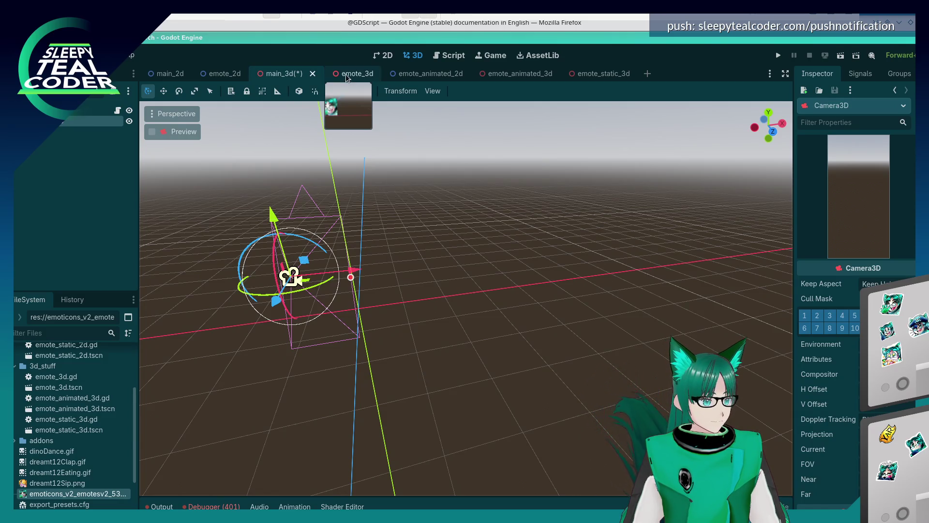
key(ctrl+s)
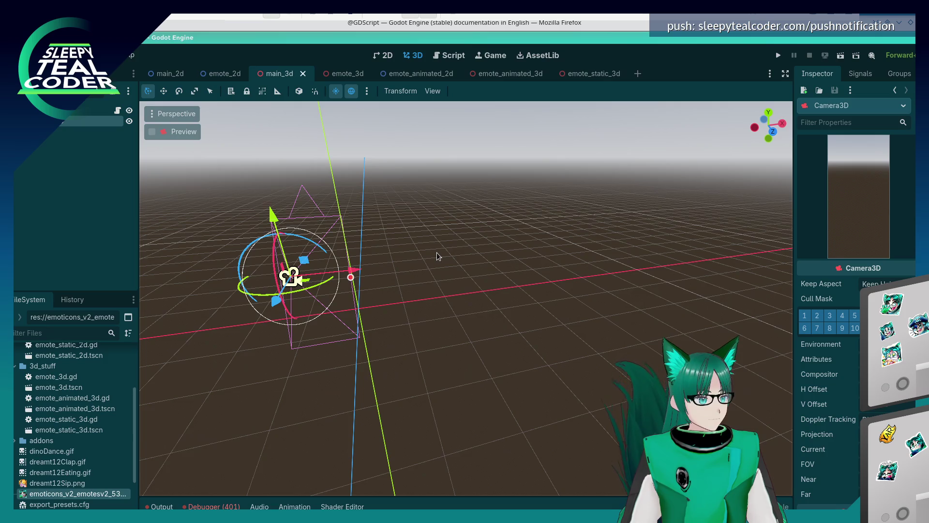
click(778, 56)
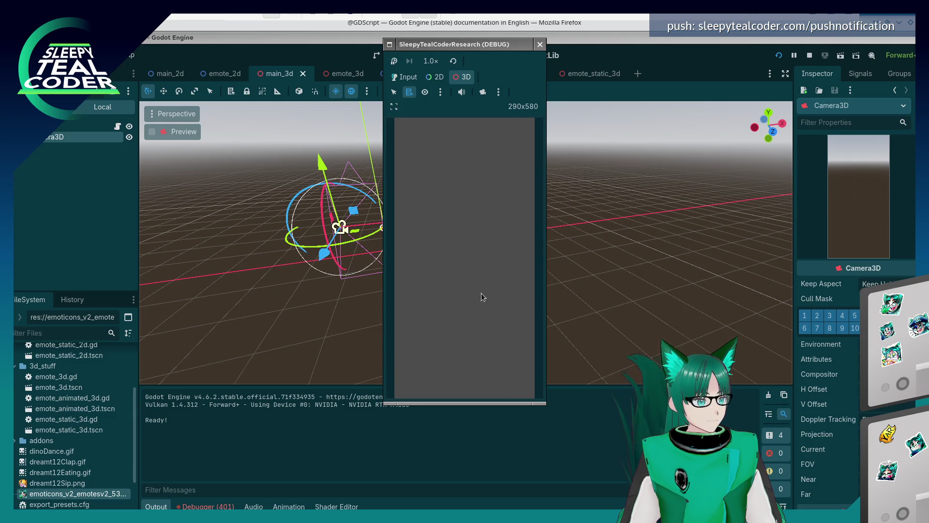
Stop the running game from the editor, keeping the 401 loadEmote errors, and select Main-3D.
click(209, 506)
mouse_move(433, 425)
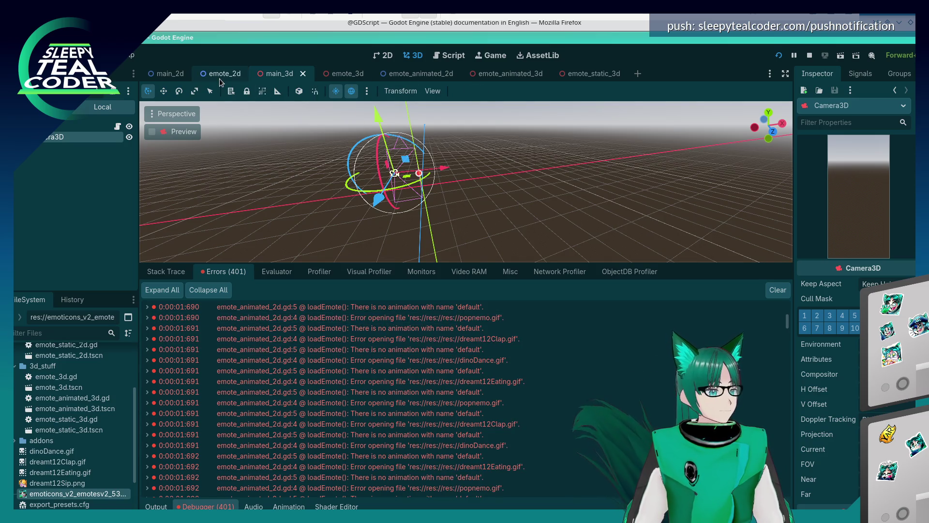
click(810, 56)
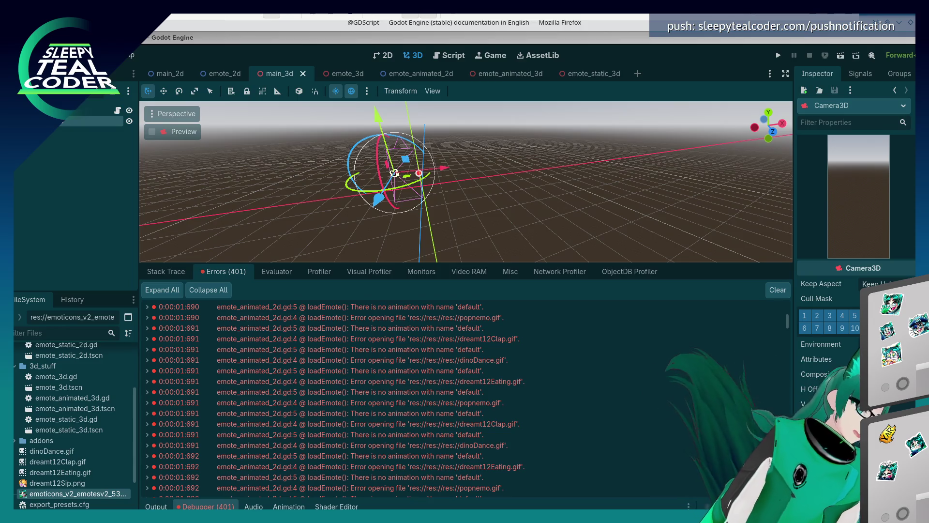
click(85, 110)
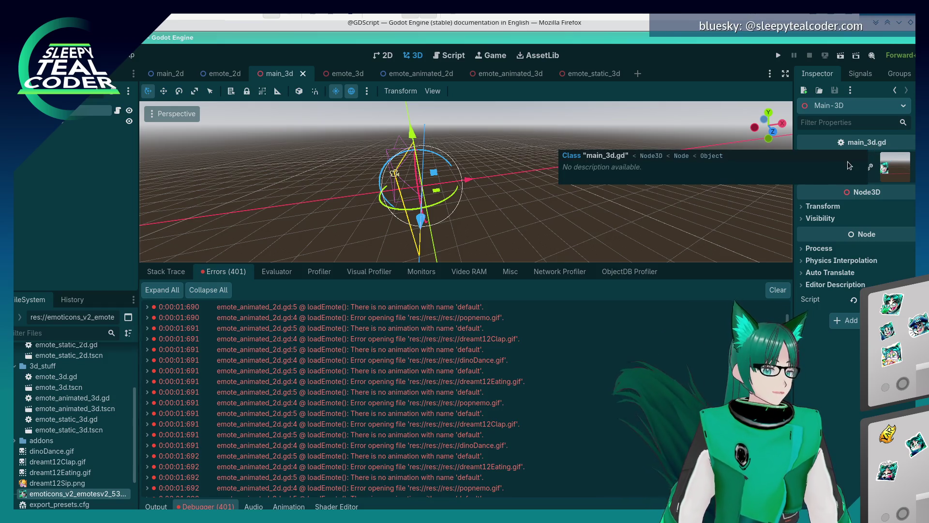
Assign emote_3d.tscn as main_3d's Emote Scene, save, and open the emote_3d scene.
click(914, 169)
click(857, 252)
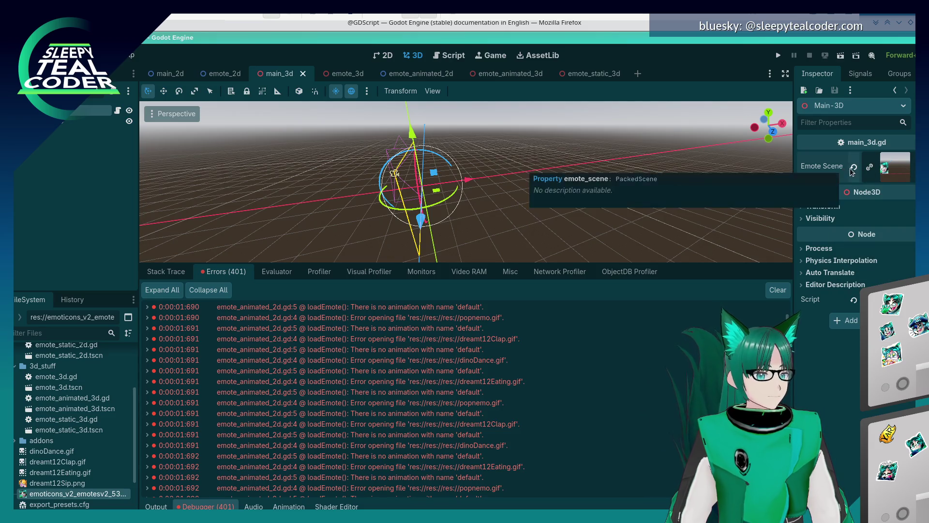
click(908, 159)
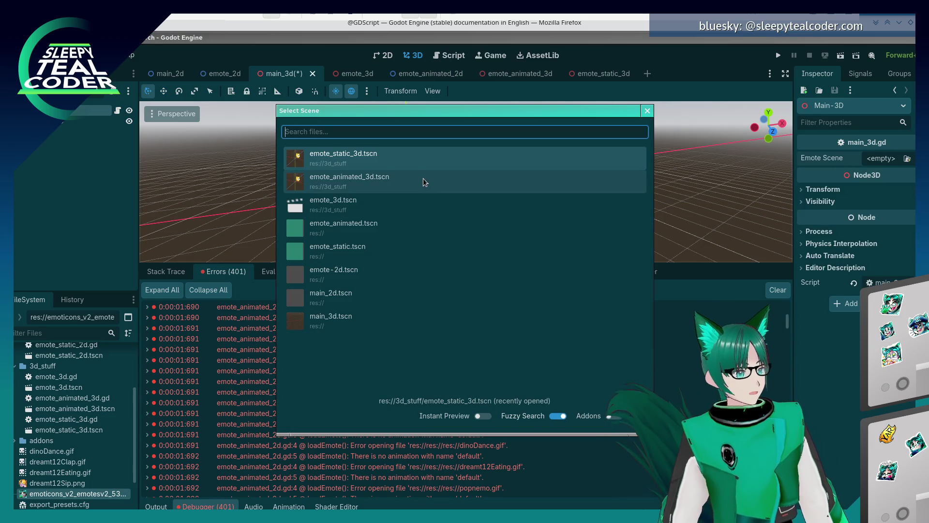
text(emote_3d)
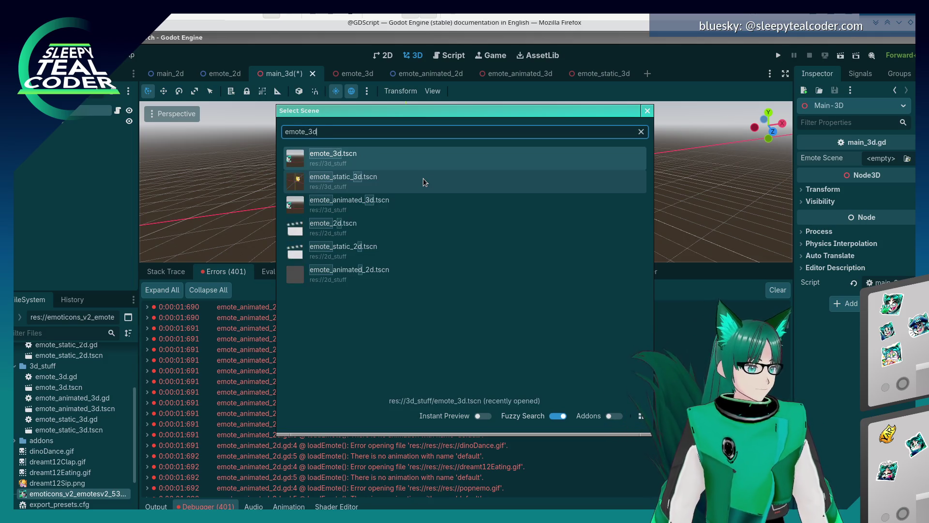
key(Return)
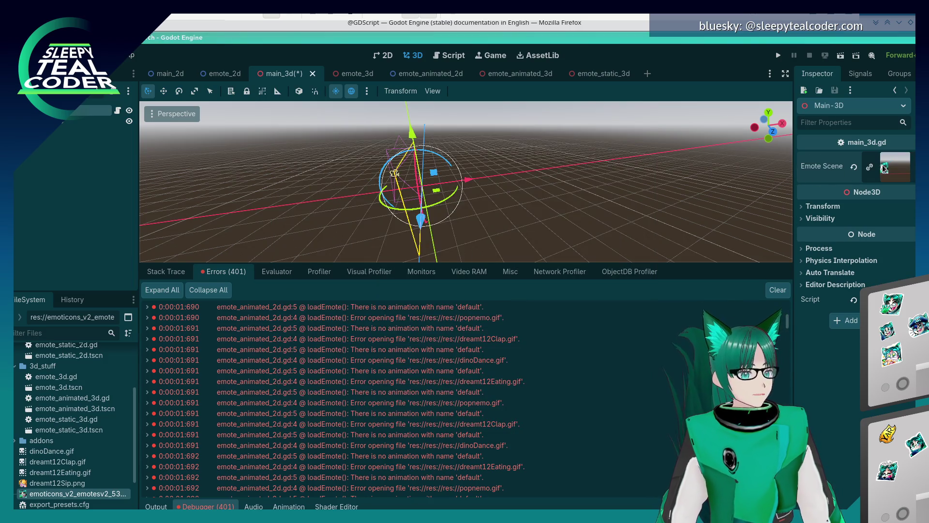
key(ctrl+s)
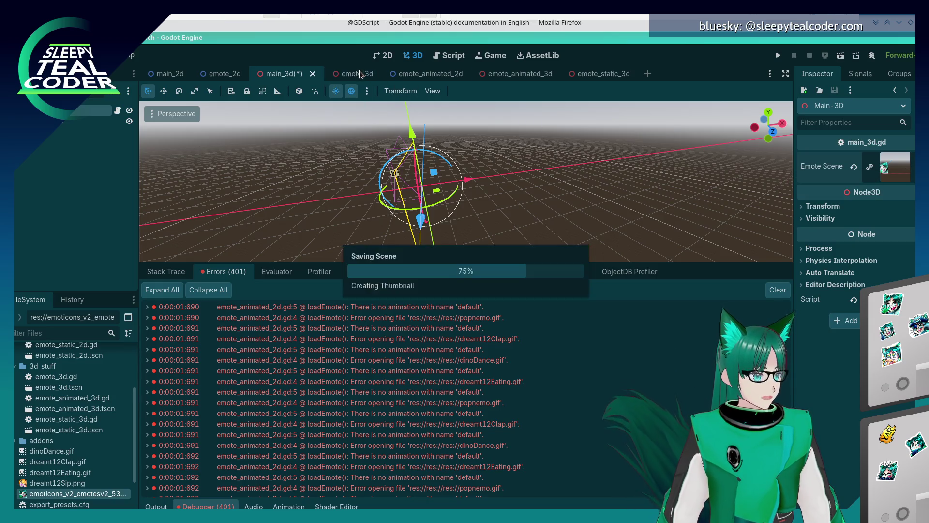
click(361, 74)
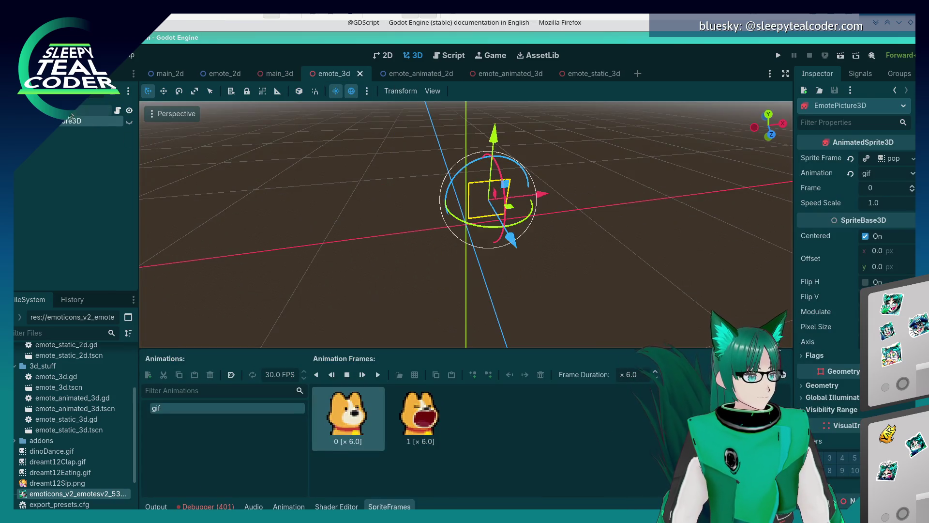
Select Emote3D, switch to emote_animated_3d, and open its emote_animated_3d.gd script.
click(85, 111)
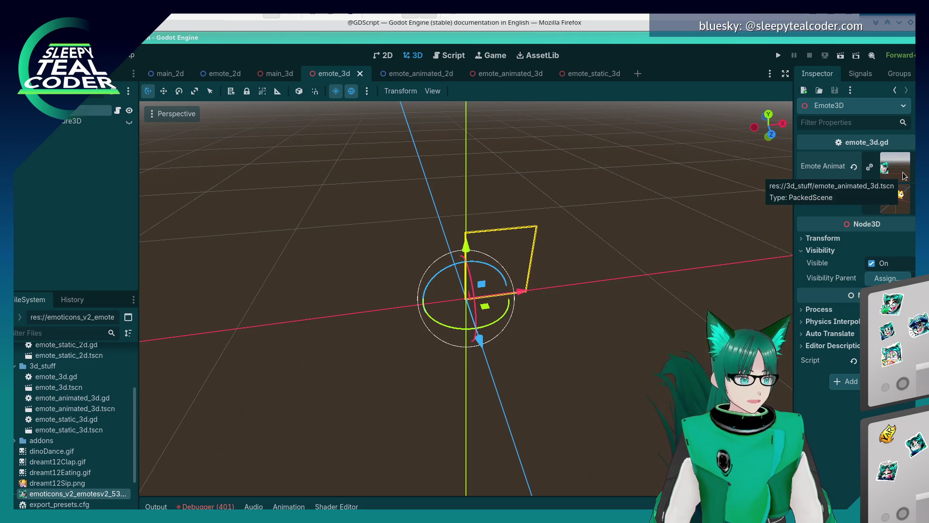
click(498, 75)
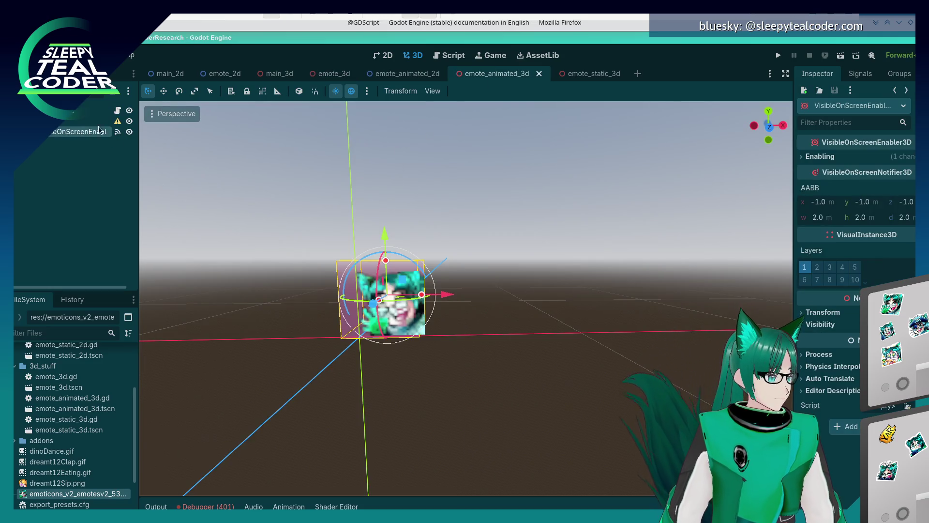
click(449, 51)
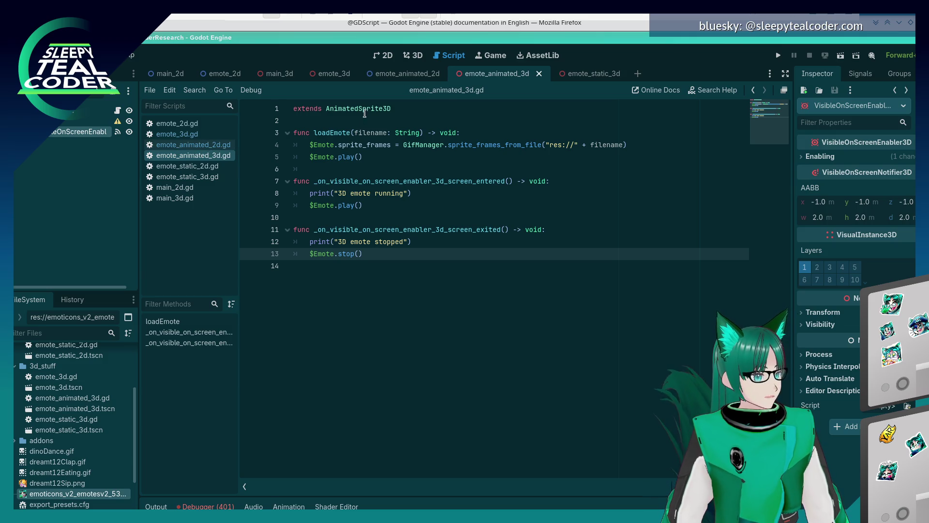
Compare the emote_animated_2d, emote_3d and emote_animated_3d scripts and scroll through the debugger errors.
click(204, 145)
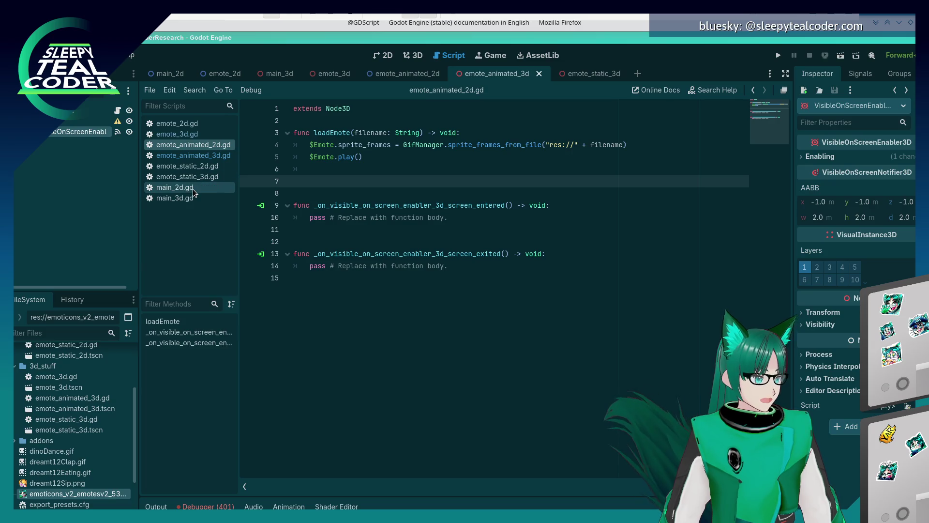
click(191, 134)
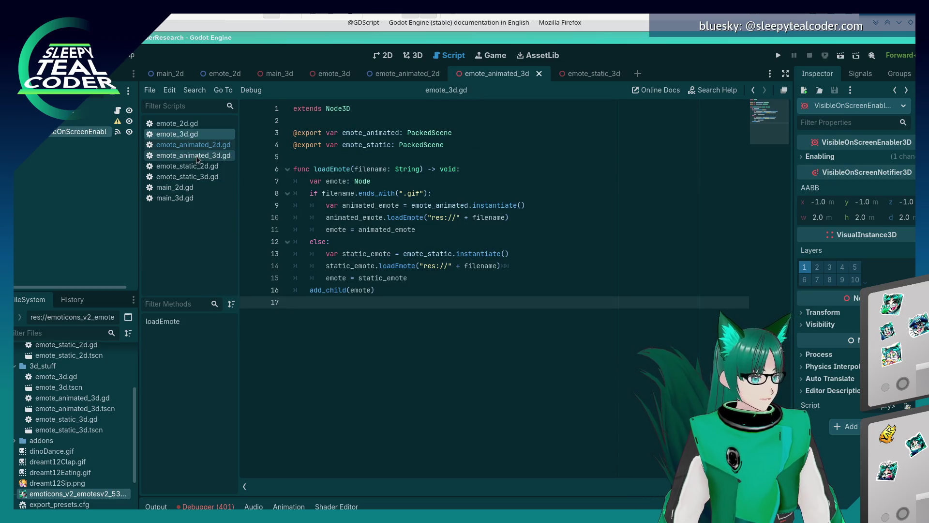
click(217, 156)
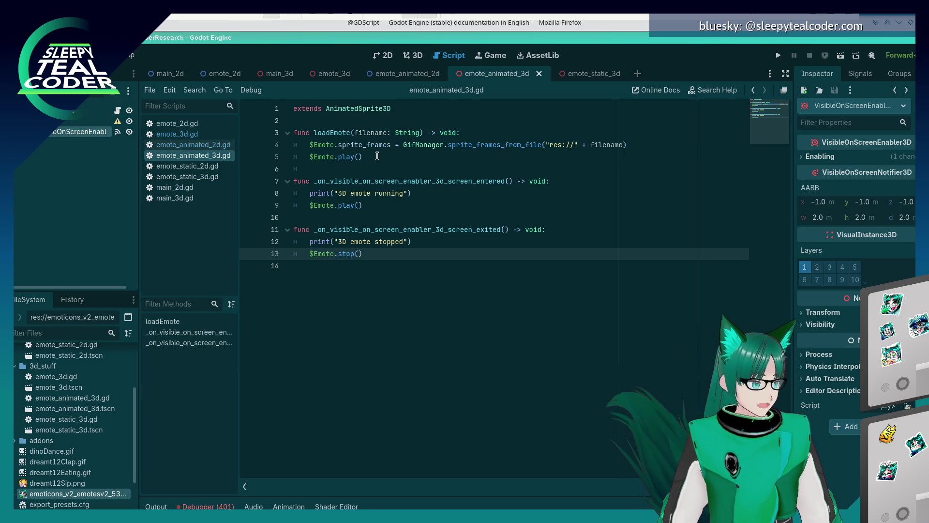
click(218, 507)
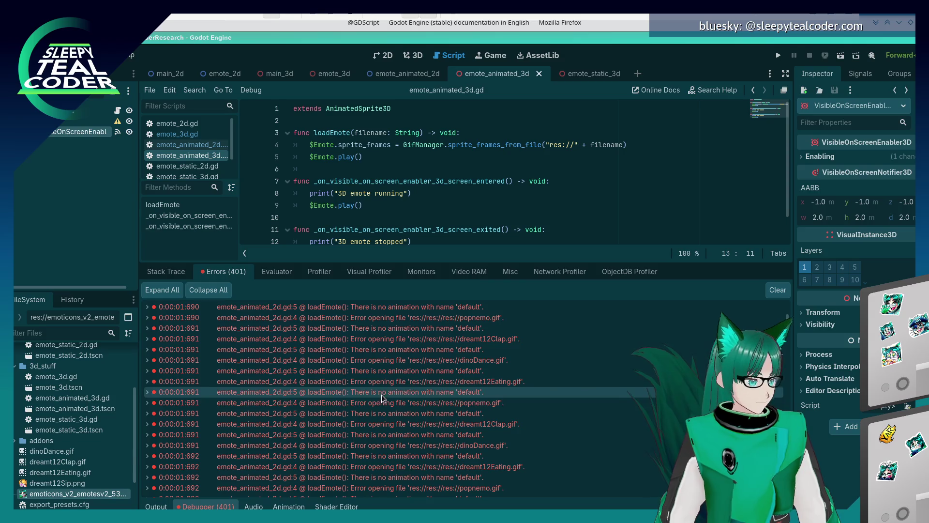
scroll(382, 409, up, 5)
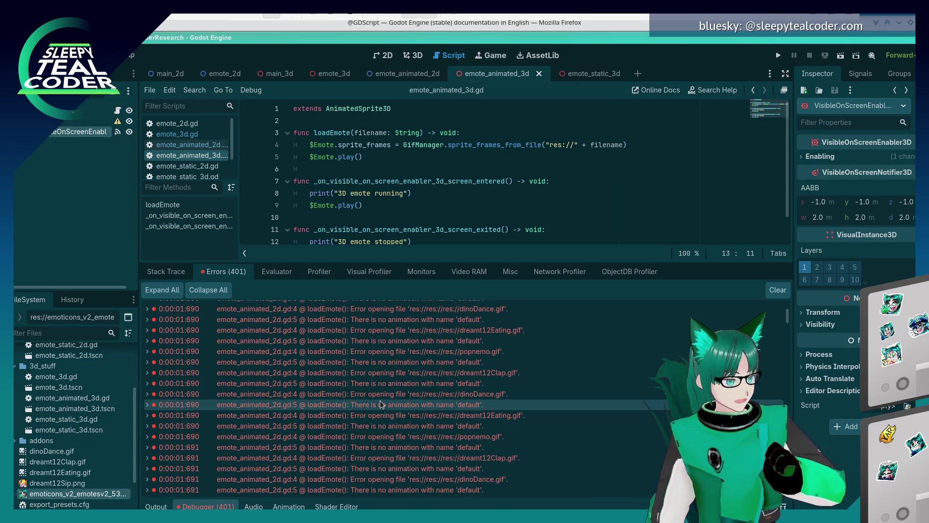
scroll(381, 404, down, 3)
scroll(381, 405, down, 6)
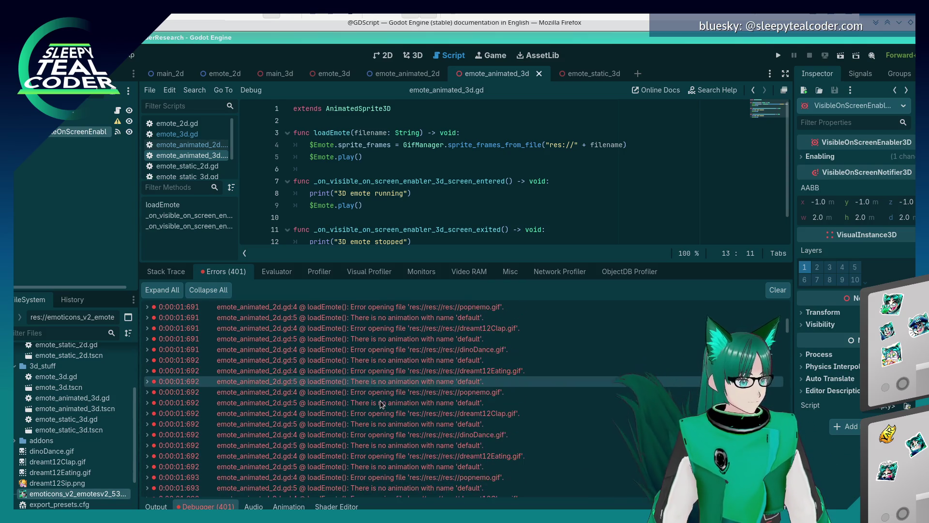
Review emote_animated_2d.gd again, then open main_3d.gd from the FileSystem dock.
click(188, 148)
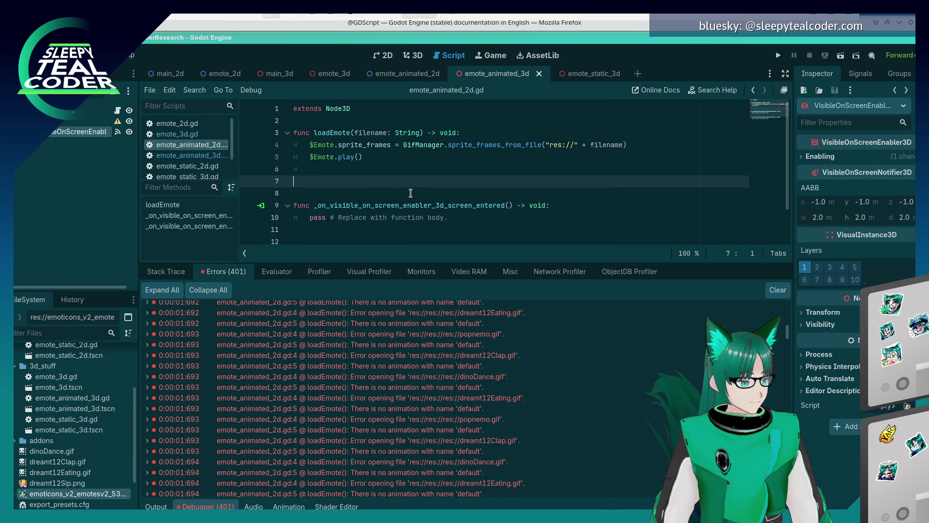
scroll(97, 417, up, 4)
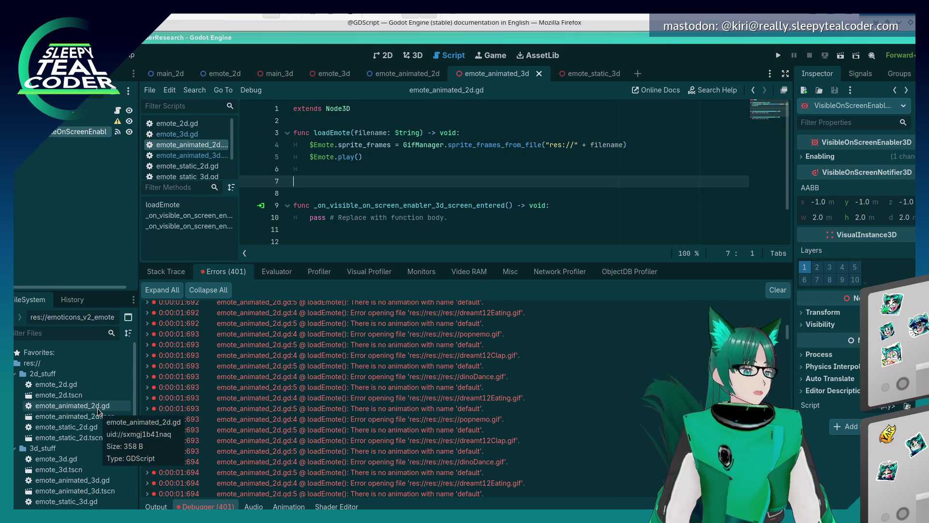
right_click(185, 147)
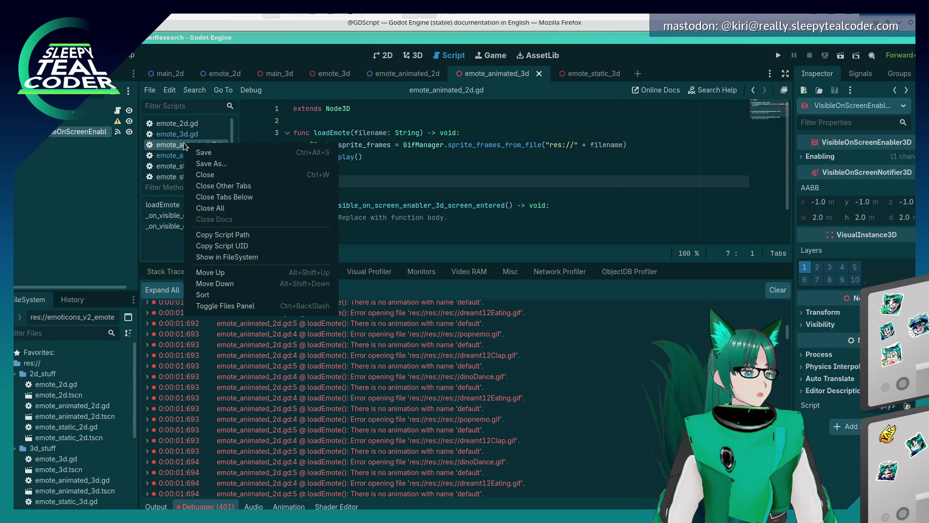
click(121, 198)
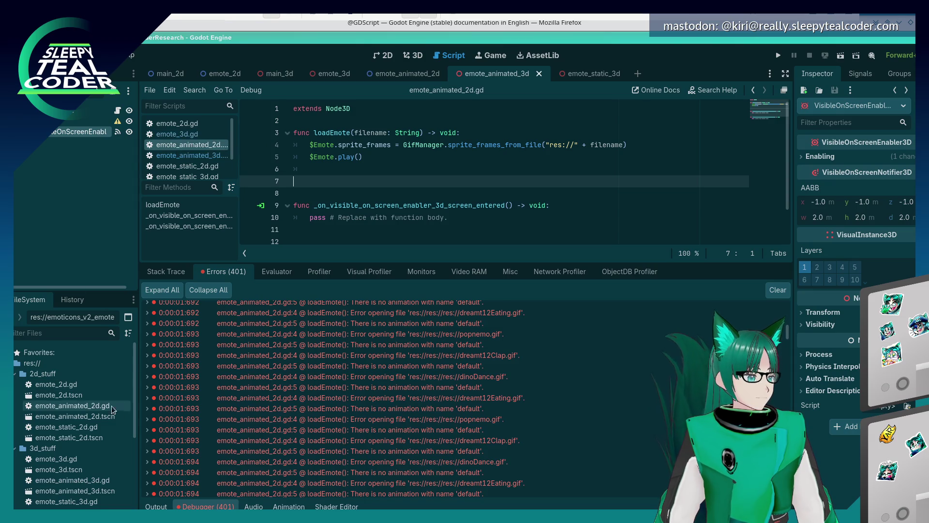
scroll(87, 479, down, 5)
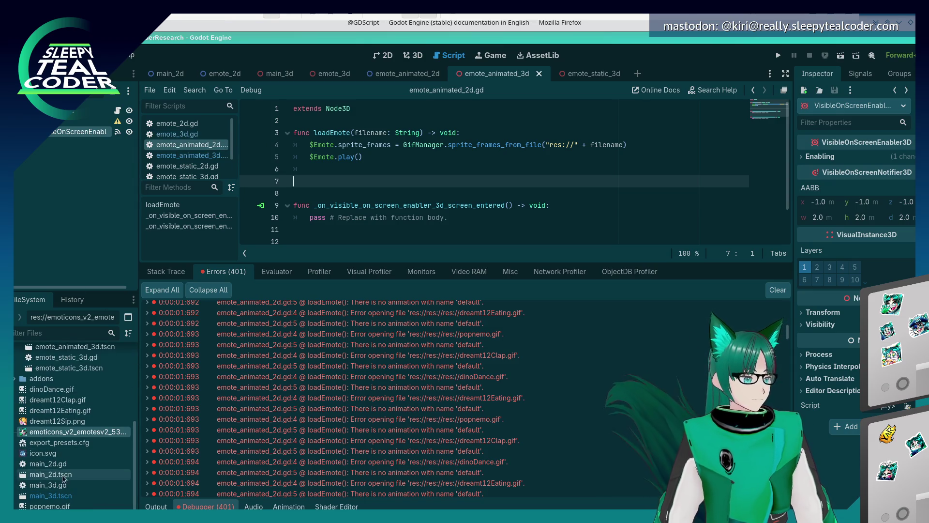
double_click(67, 486)
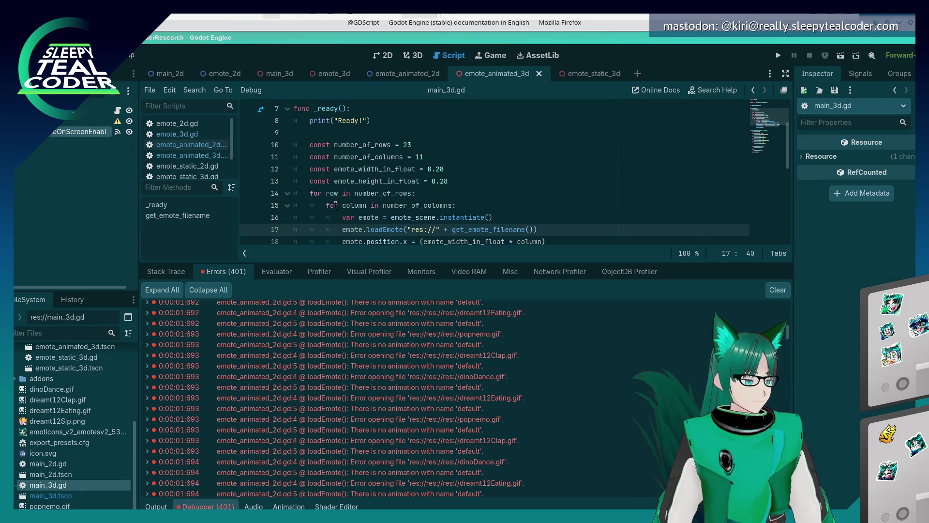
Scroll through main_3d.gd and run the project to test the 3D emote grid.
scroll(335, 205, down, 2)
scroll(335, 204, up, 1)
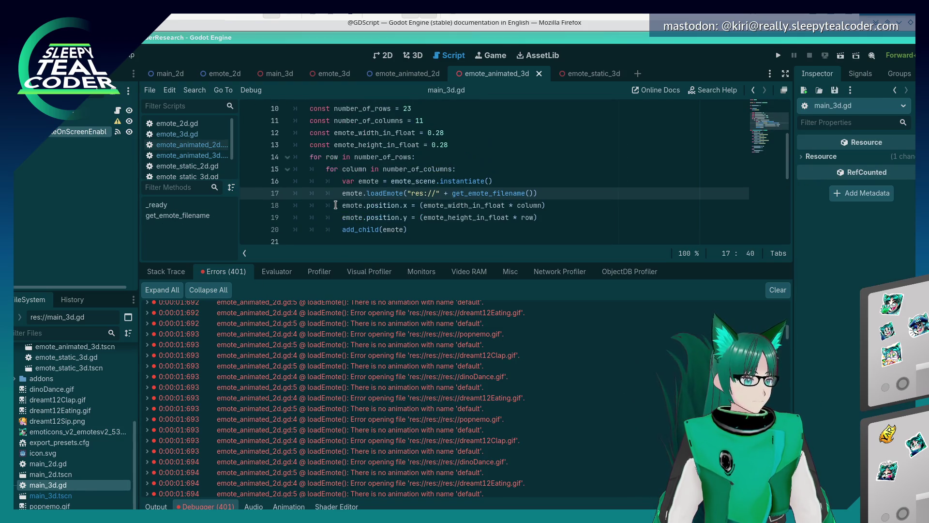
click(776, 56)
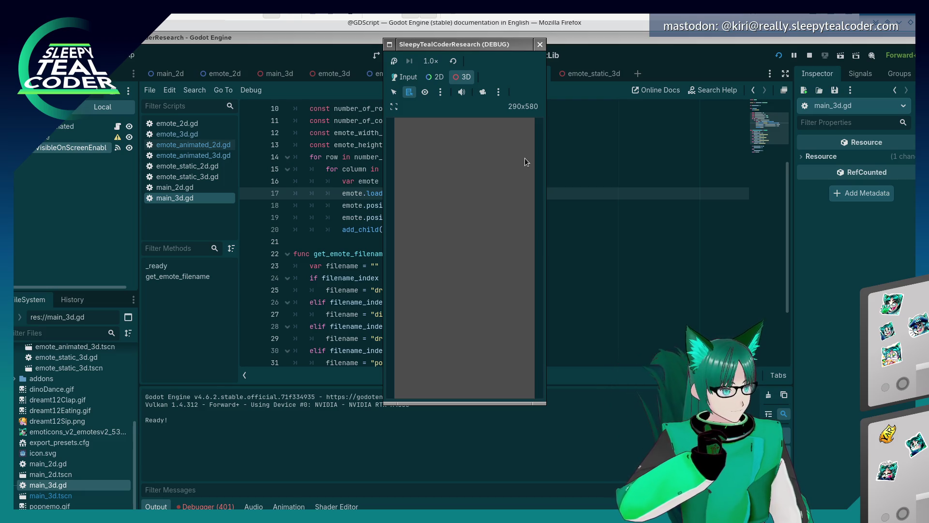
Change main_3d.gd's print to "3D scene ready!" and rerun the game, toggling camera override.
key(F8)
scroll(327, 209, up, 3)
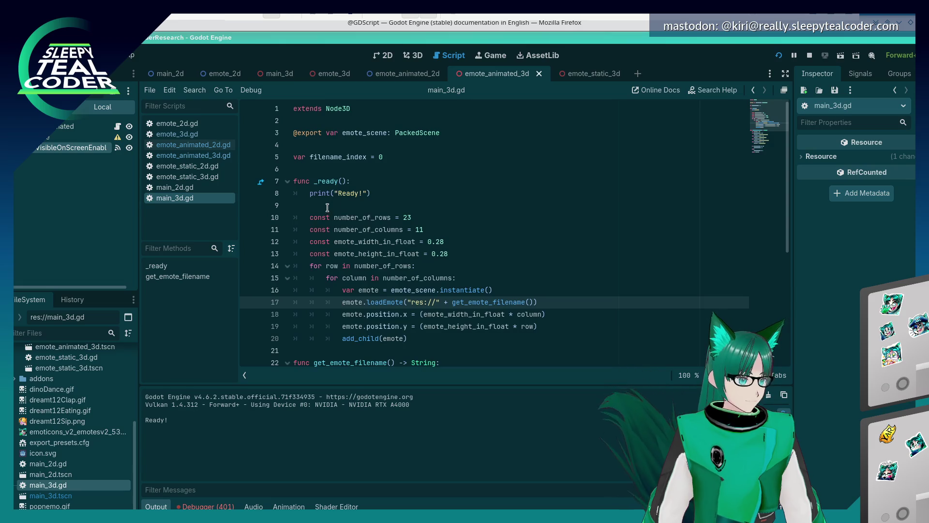
click(342, 193)
text(3D scene r)
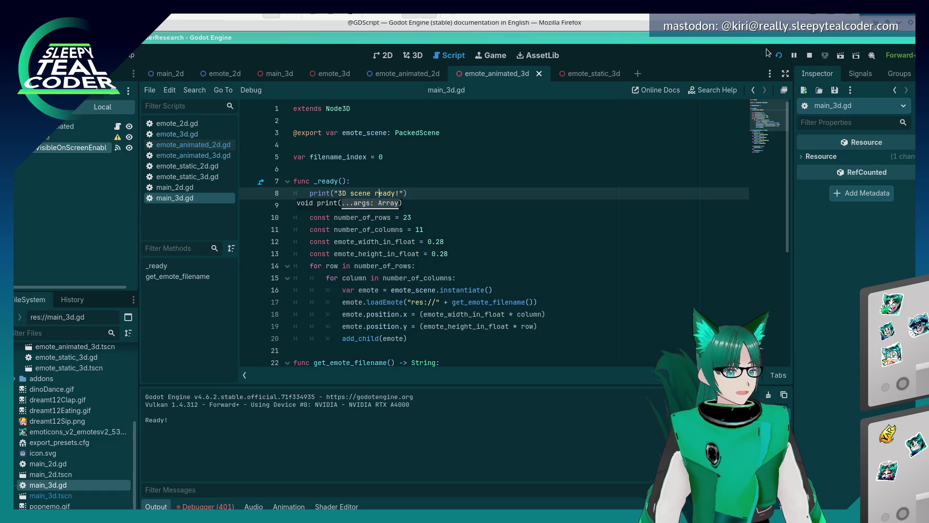
click(779, 55)
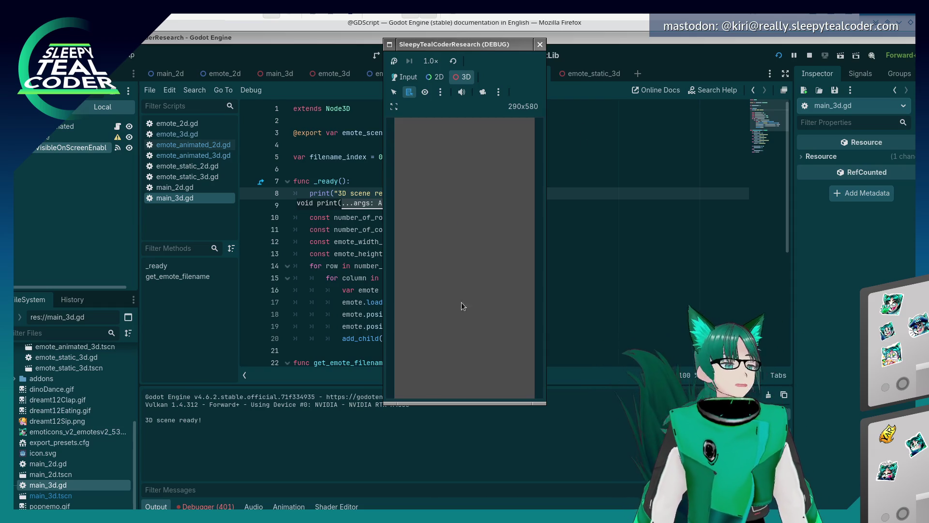
click(483, 92)
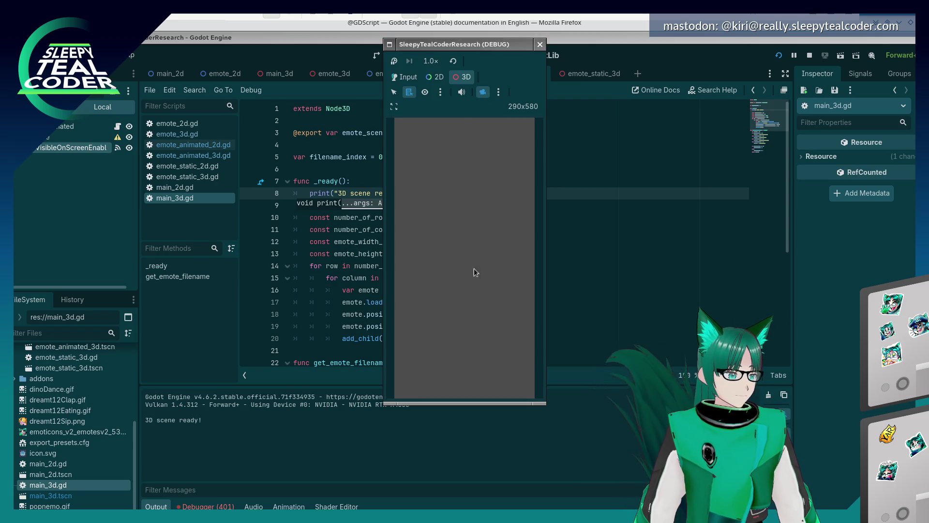
click(637, 270)
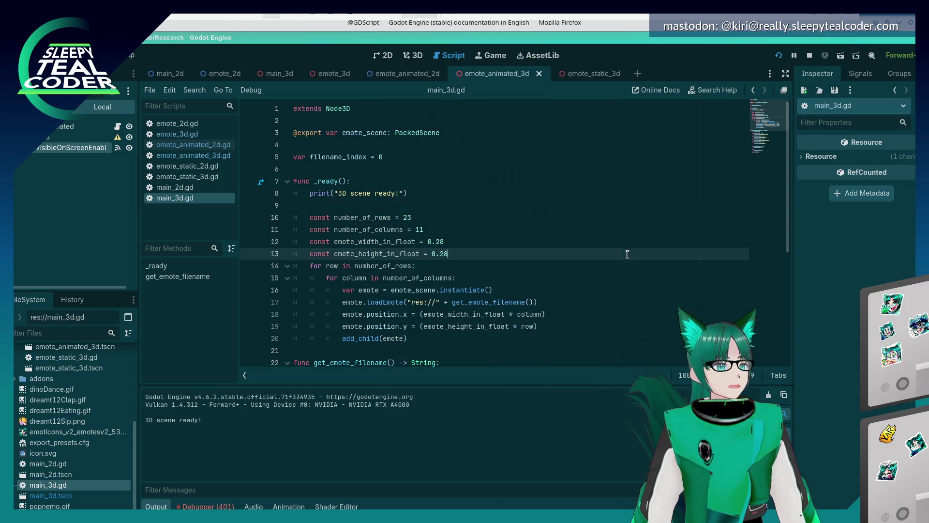
Show the output log and delete the res:// prefix from the loadEmote call on line 17.
click(179, 507)
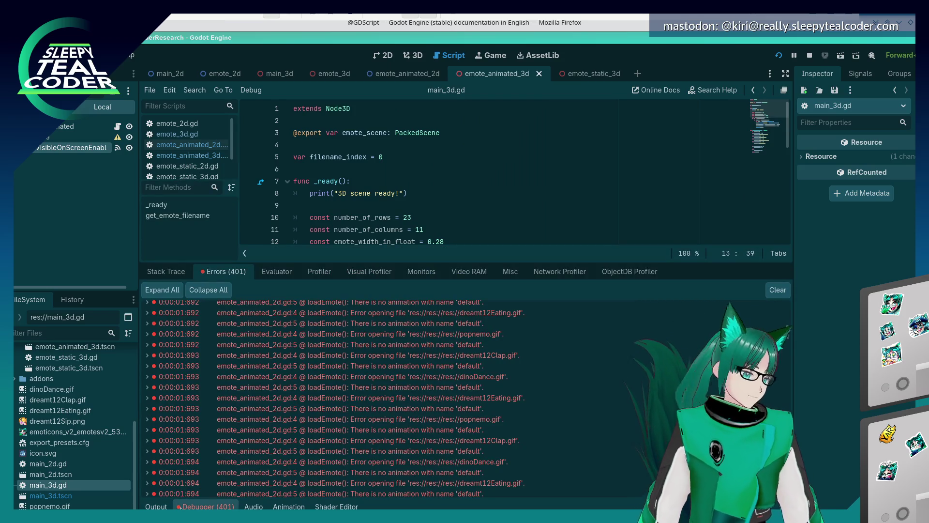
click(156, 507)
scroll(370, 285, down, 5)
scroll(448, 231, up, 3)
drag(449, 231, 414, 241)
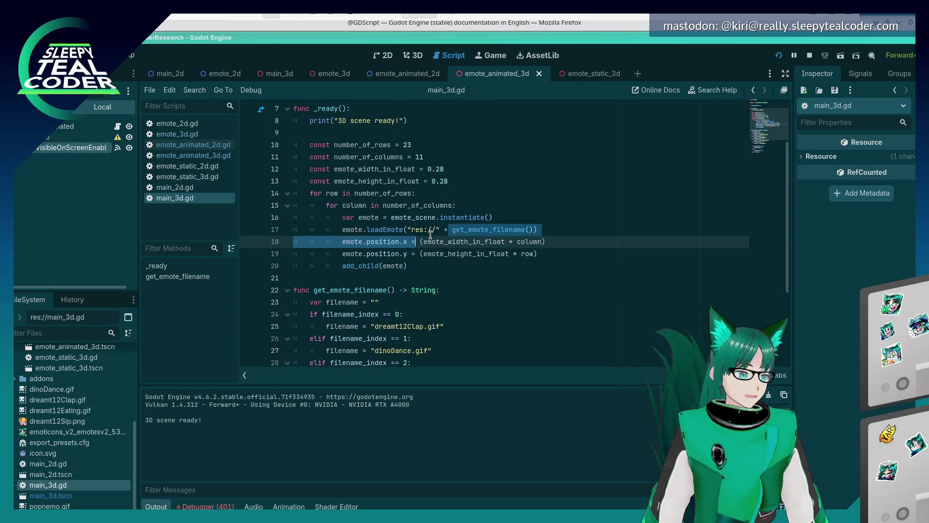
key(Left)
key(ctrl+shift+Left)
key(ctrl+shift+Left)
key(shift+Left)
key(BackSpace)
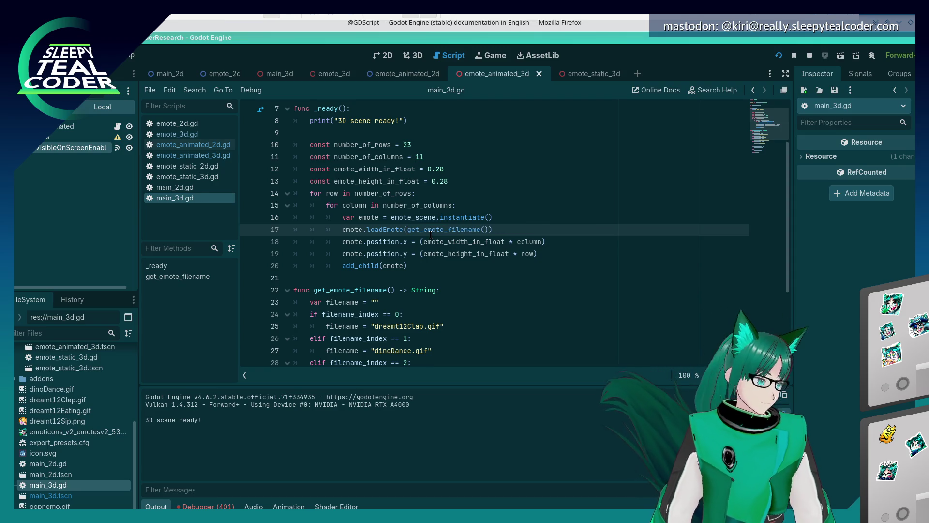
Remove the "res://" prefix on line 4 of emote_animated_3d.gd and rerun the game.
click(178, 135)
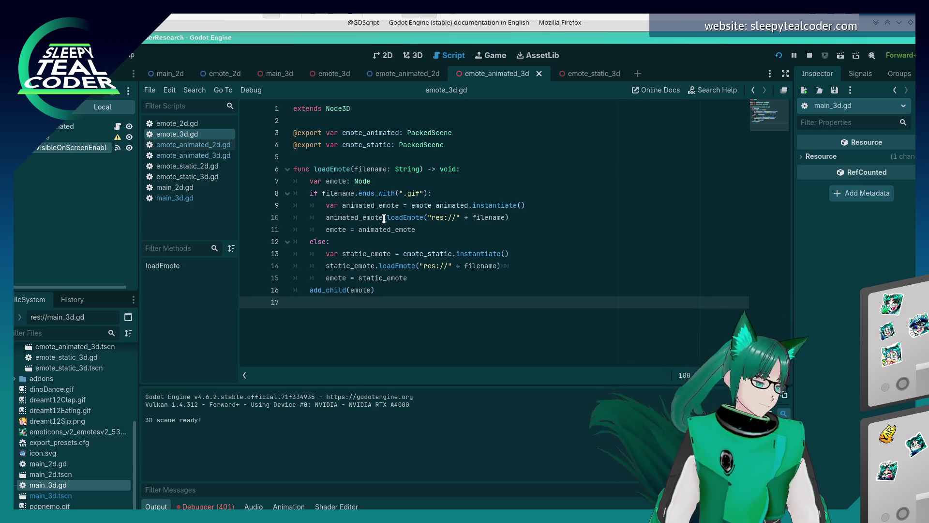
click(200, 158)
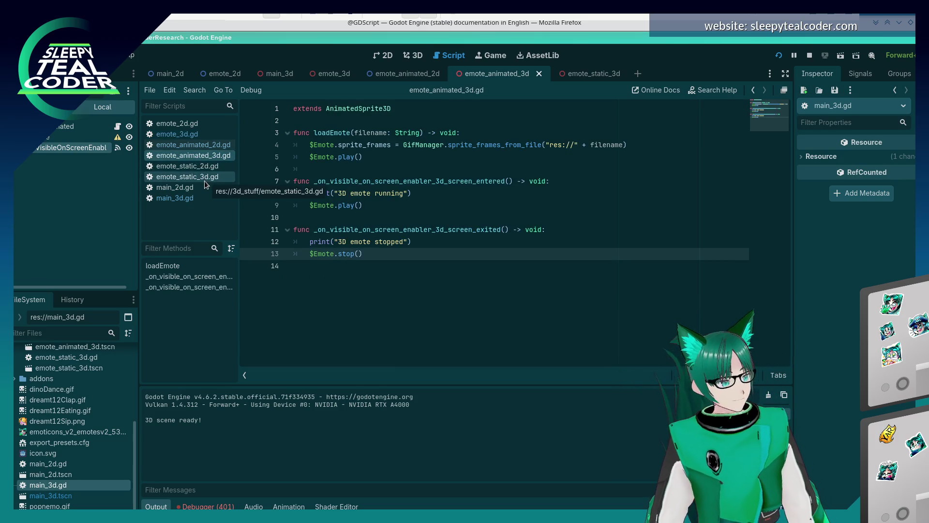
click(204, 180)
click(213, 160)
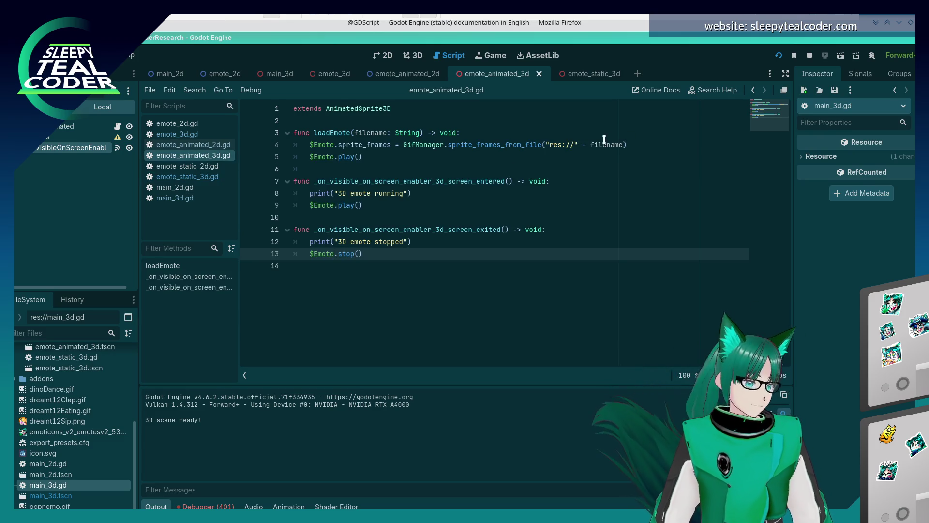
drag(592, 144, 550, 145)
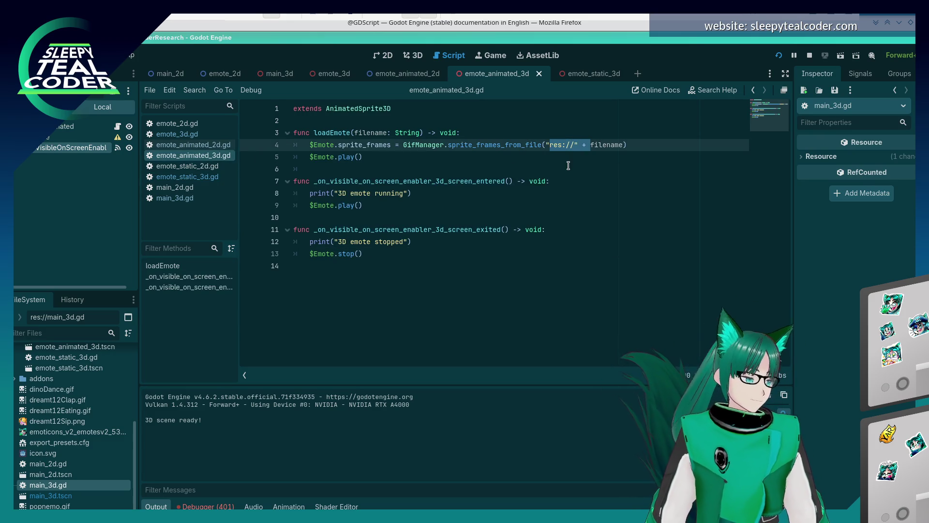
key(BackSpace)
click(779, 55)
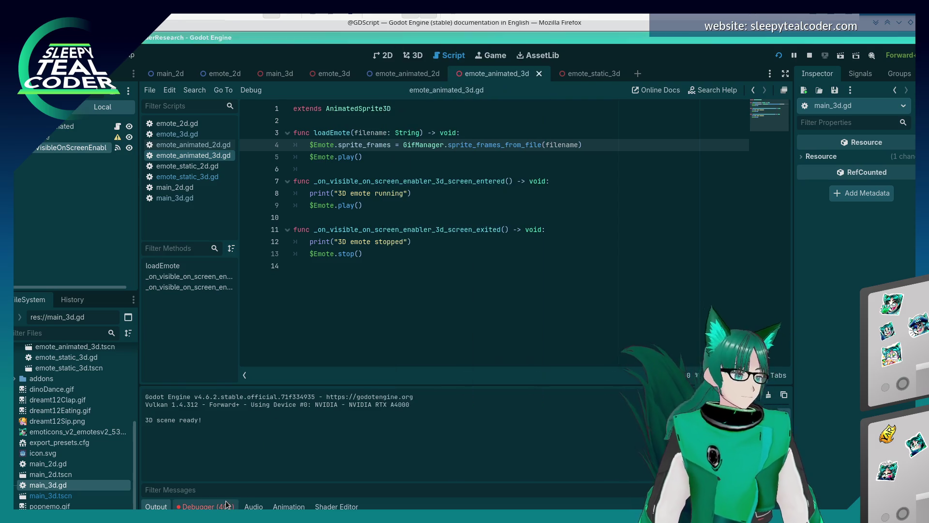
scroll(371, 396, up, 3)
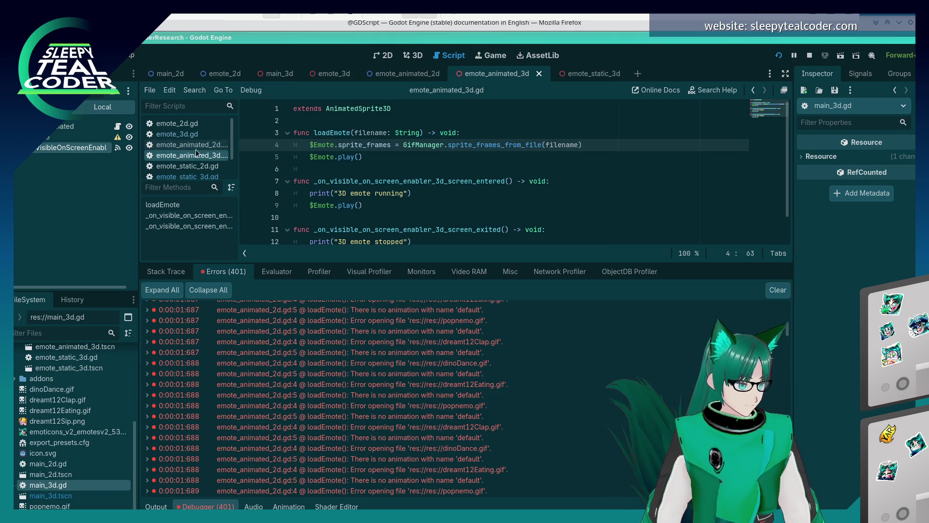
Open main_3d.gd and read through the script.
scroll(194, 147, down, 1)
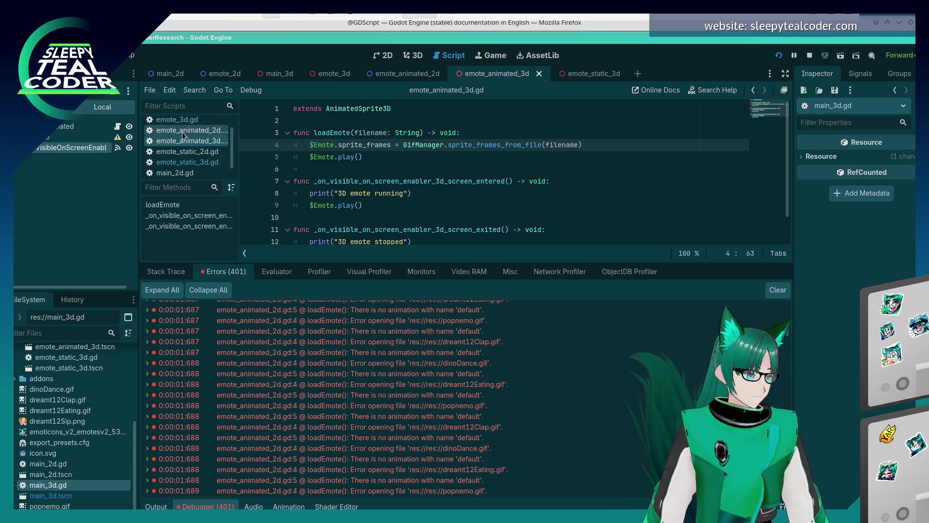
scroll(182, 132, down, 1)
click(188, 171)
scroll(396, 178, down, 6)
scroll(396, 178, down, 2)
scroll(396, 179, up, 6)
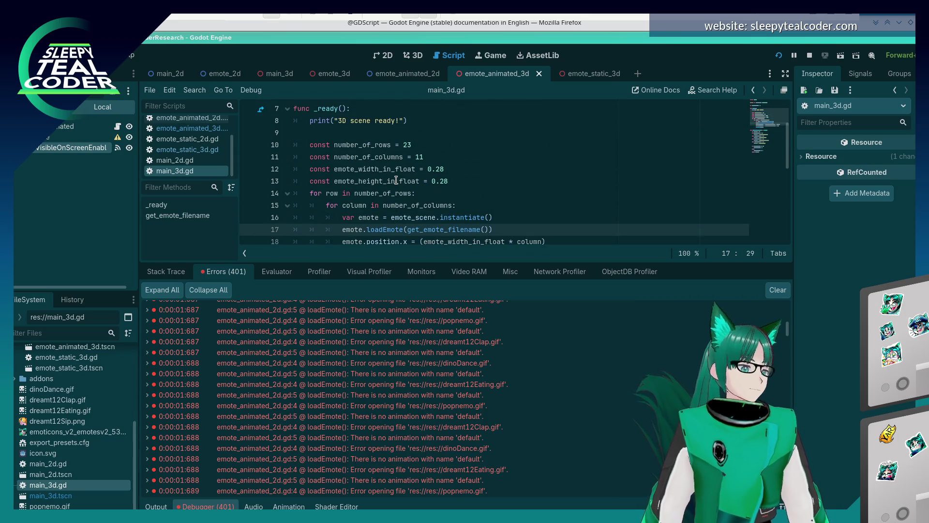
scroll(396, 179, down, 5)
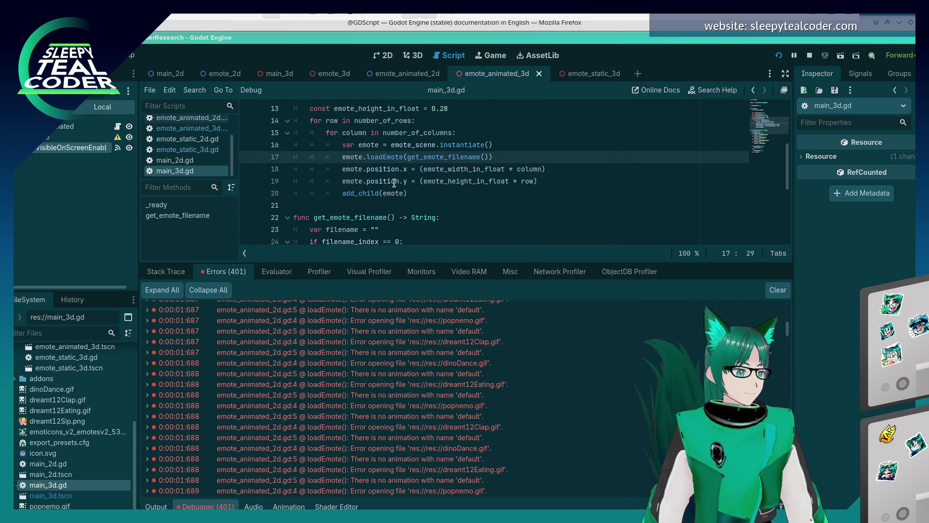
scroll(396, 184, up, 2)
scroll(396, 191, down, 3)
scroll(396, 192, down, 1)
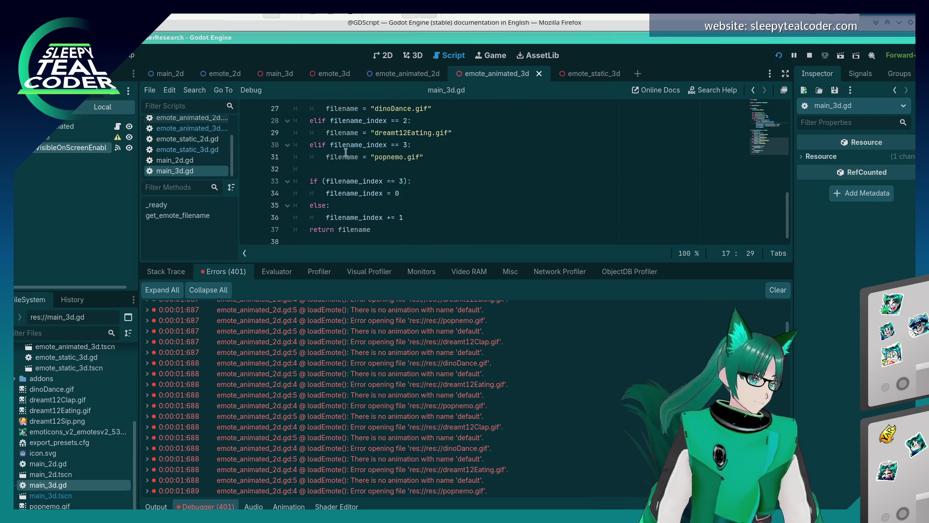
scroll(312, 152, up, 6)
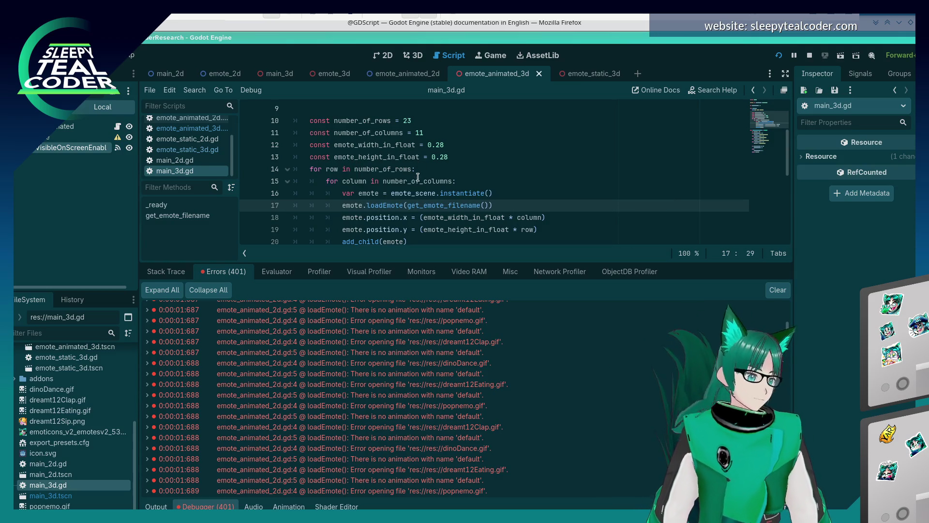
scroll(209, 149, up, 2)
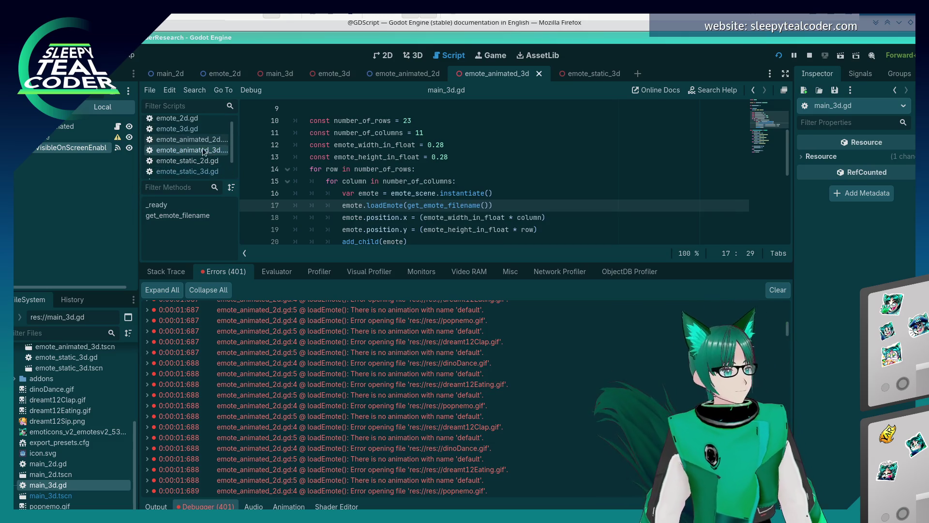
Compare emote_animated_2d.gd with emote_animated_3d.gd, then switch to the emote_static_3d scene.
click(187, 140)
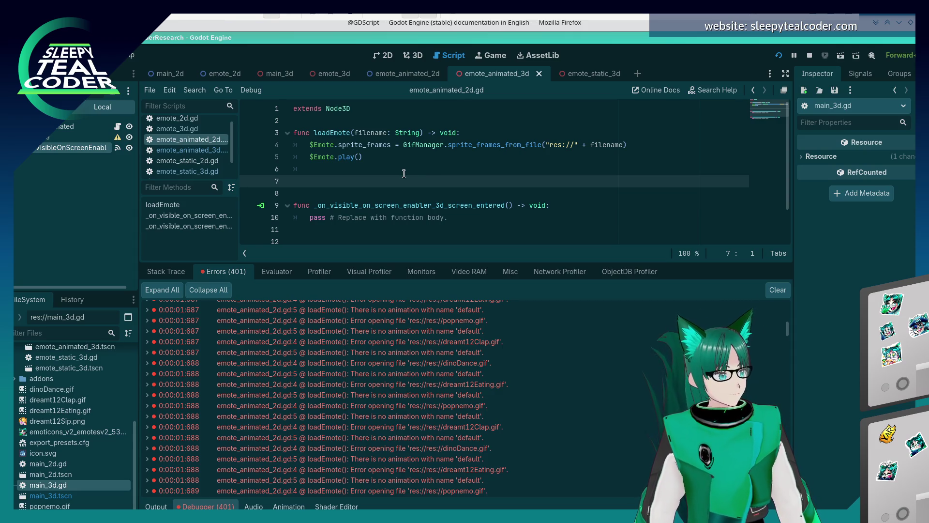
click(210, 149)
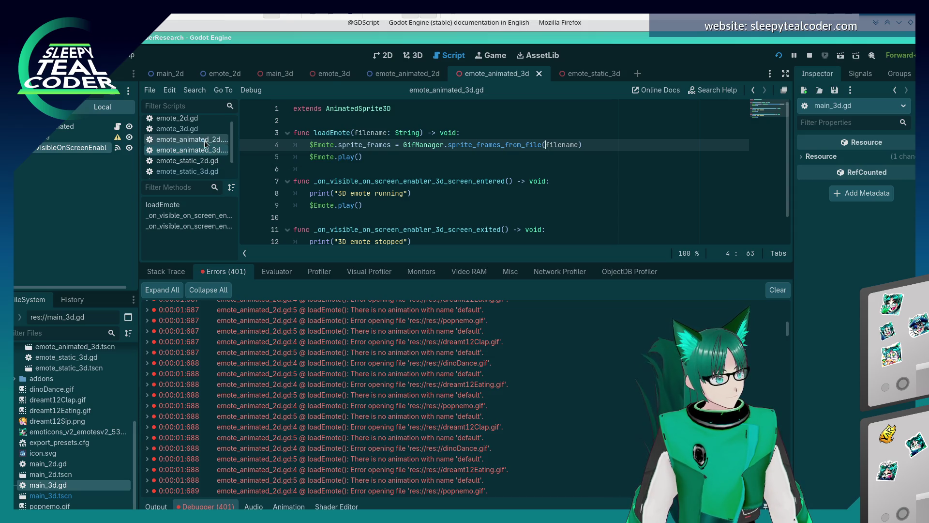
click(202, 139)
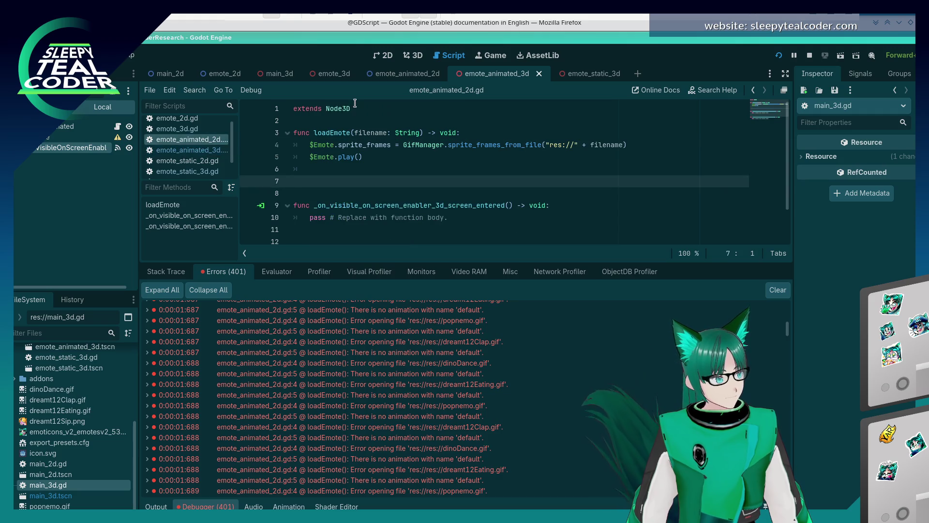
click(169, 151)
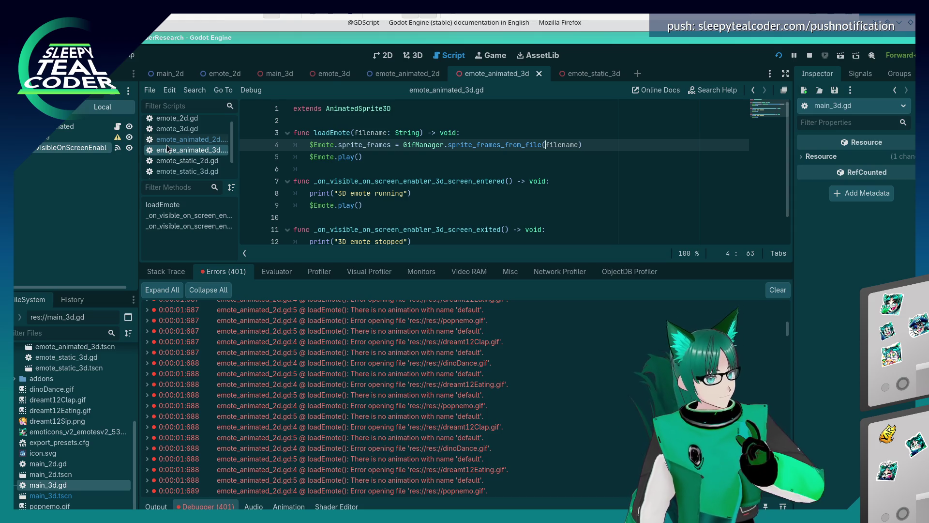
click(576, 74)
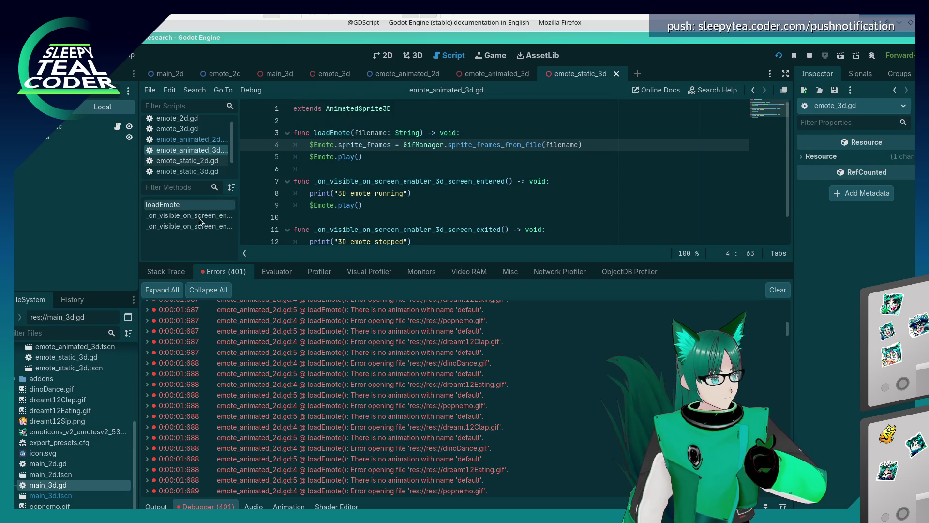
Open emote_static_2d.tscn left of the emote_static_3d tab, return there, and select line 1's base class.
scroll(59, 431, up, 3)
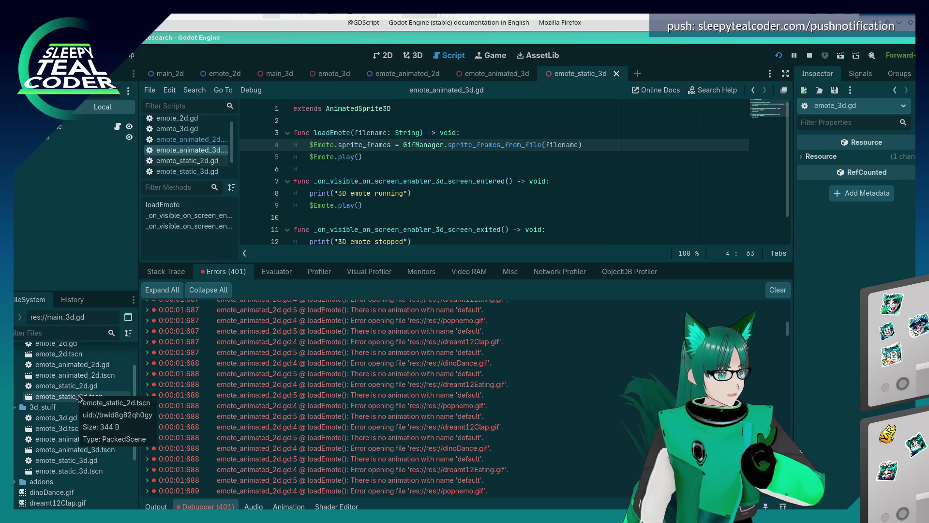
double_click(78, 397)
mouse_move(642, 73)
mouse_down()
mouse_move(559, 79)
mouse_move(554, 89)
mouse_up()
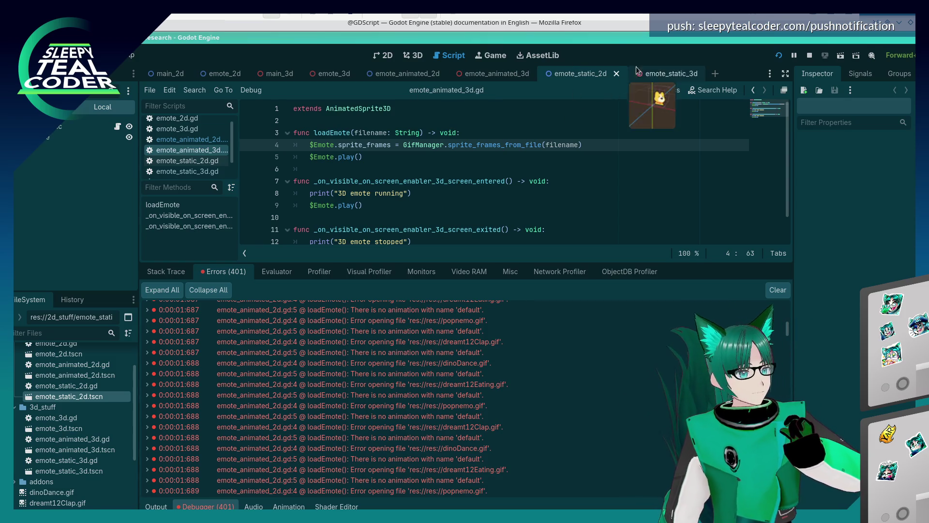
click(652, 72)
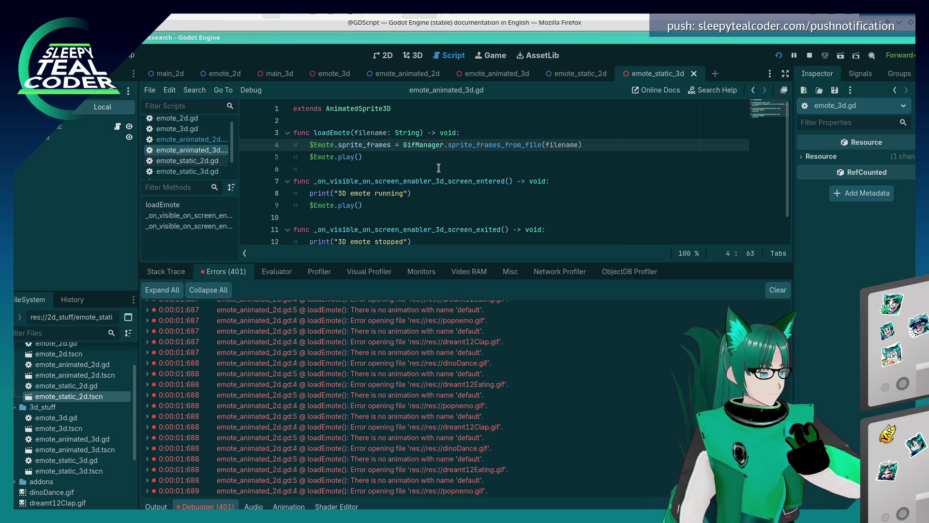
drag(328, 111, 400, 110)
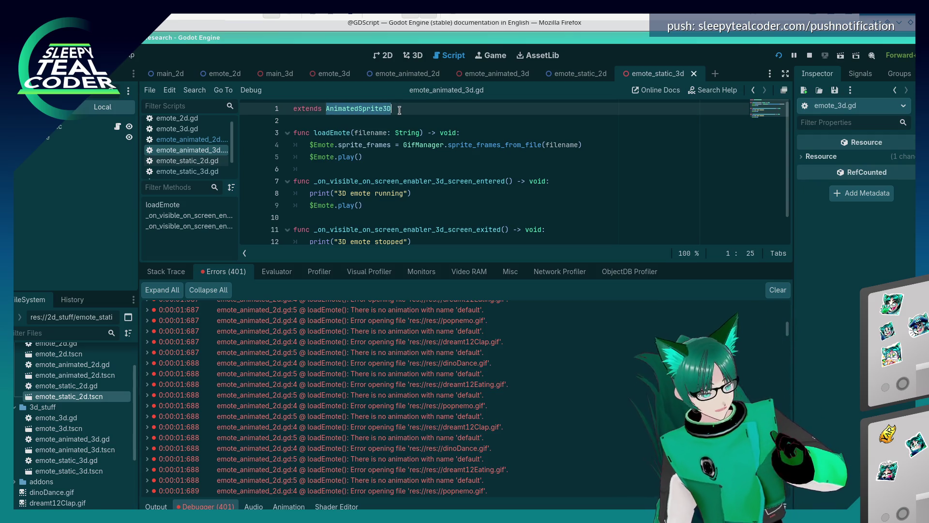
Make emote_animated_3d.gd extend Node3D and emote_animated_2d.gd extend Node2D.
text(Nod)
key(Escape)
click(204, 141)
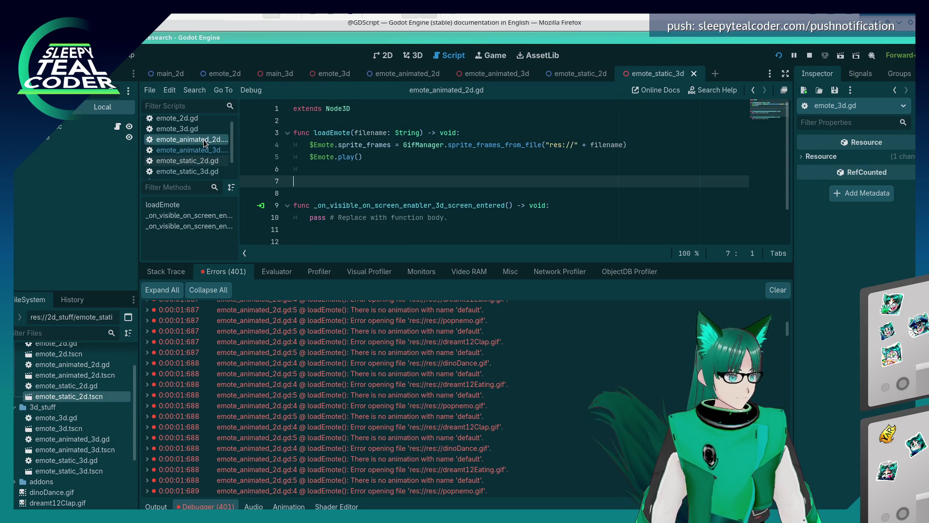
click(346, 108)
key(BackSpace)
text(2)
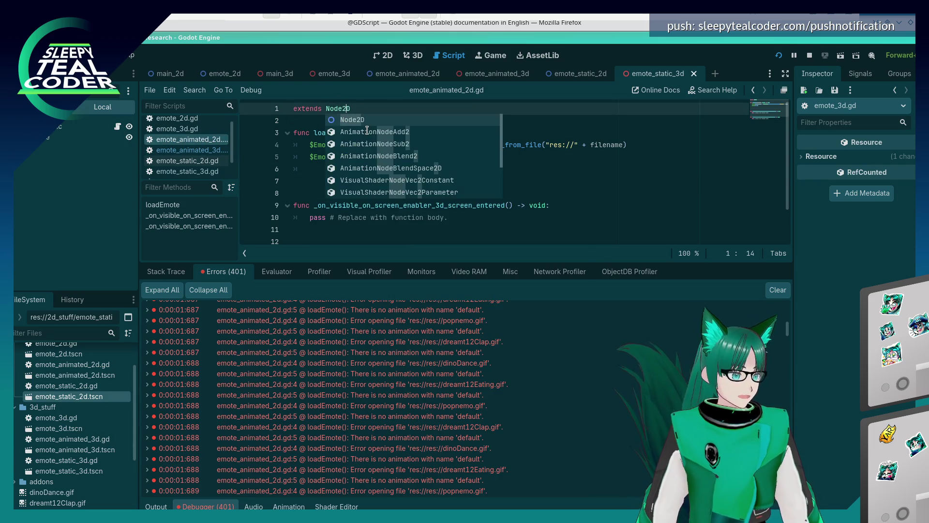
click(311, 163)
Delete the extra blank lines, save the script, and run the game.
click(349, 187)
key(BackSpace)
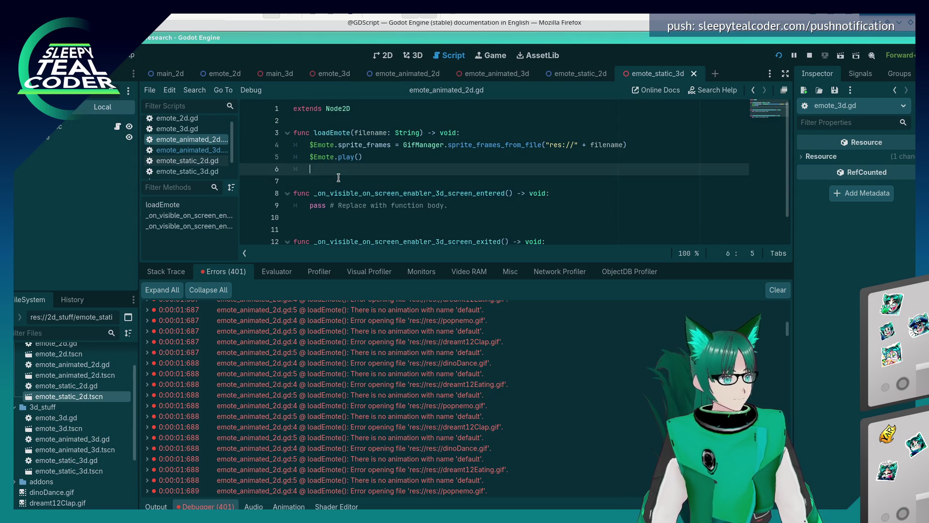
key(BackSpace)
key(BackSpace)
key(ctrl+s)
click(305, 202)
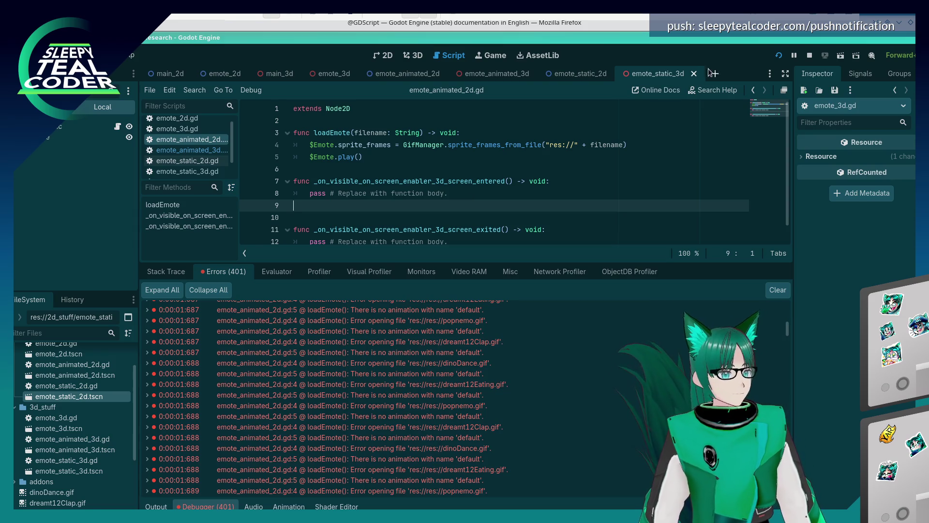
key(F5)
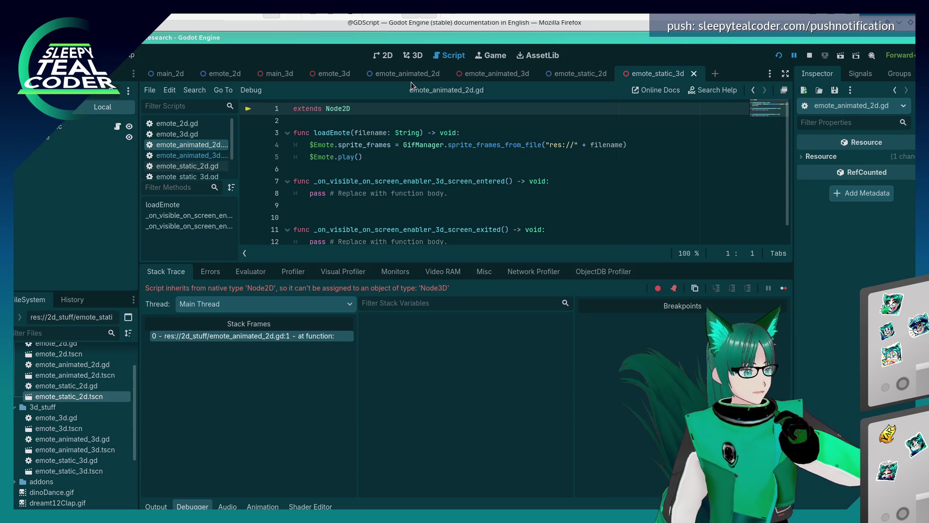
In the emote_animated_3d scene, check each node's signals and the EmoteAnimated root's properties.
click(89, 138)
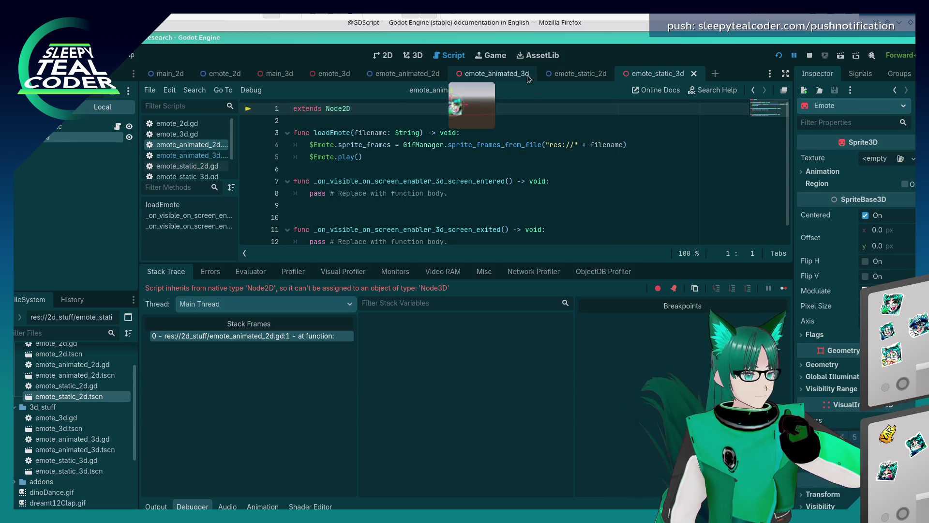
click(513, 74)
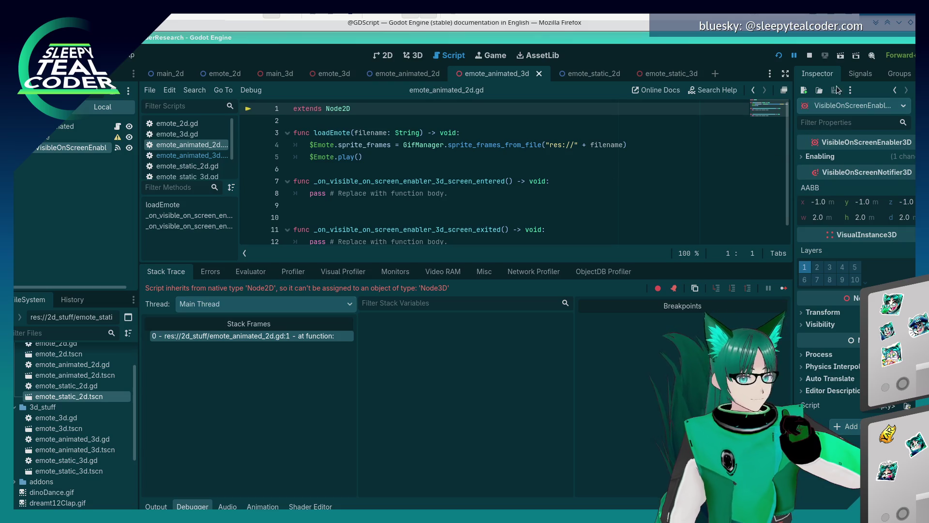
click(851, 74)
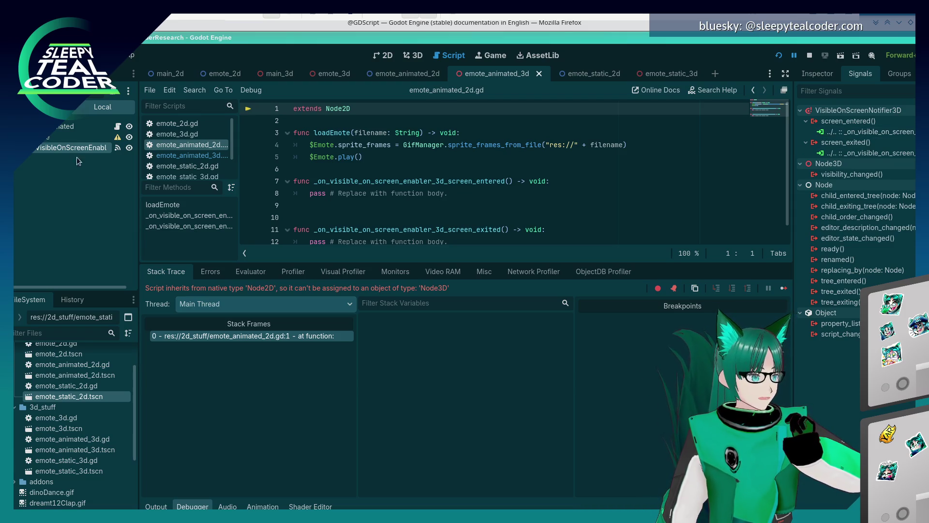
click(60, 130)
click(65, 129)
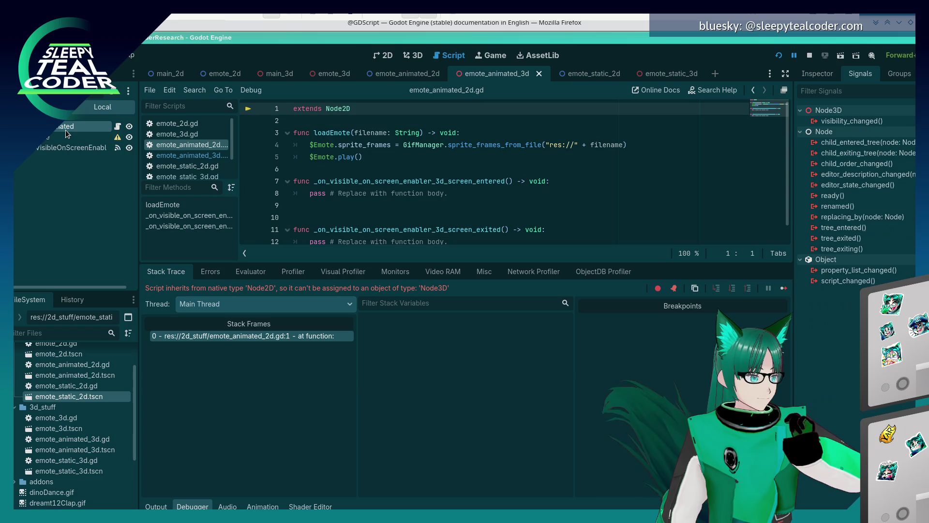
click(816, 77)
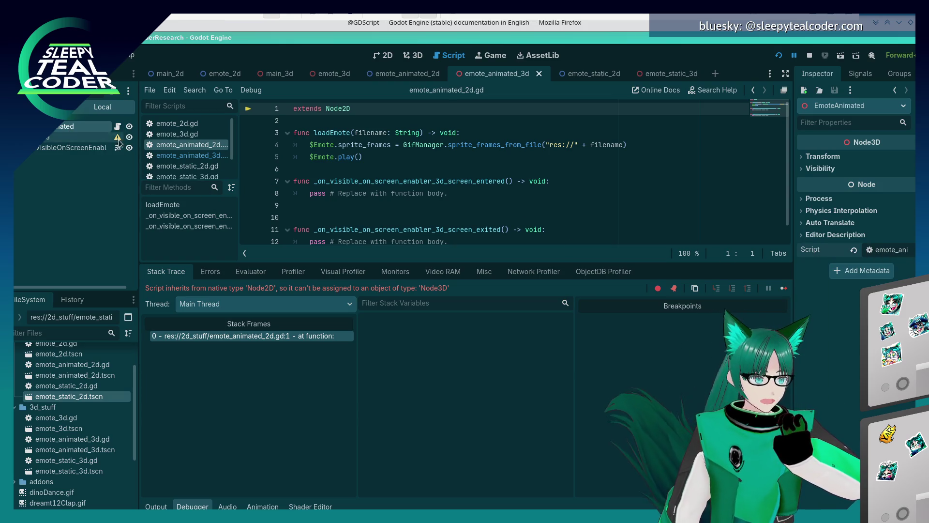
right_click(87, 129)
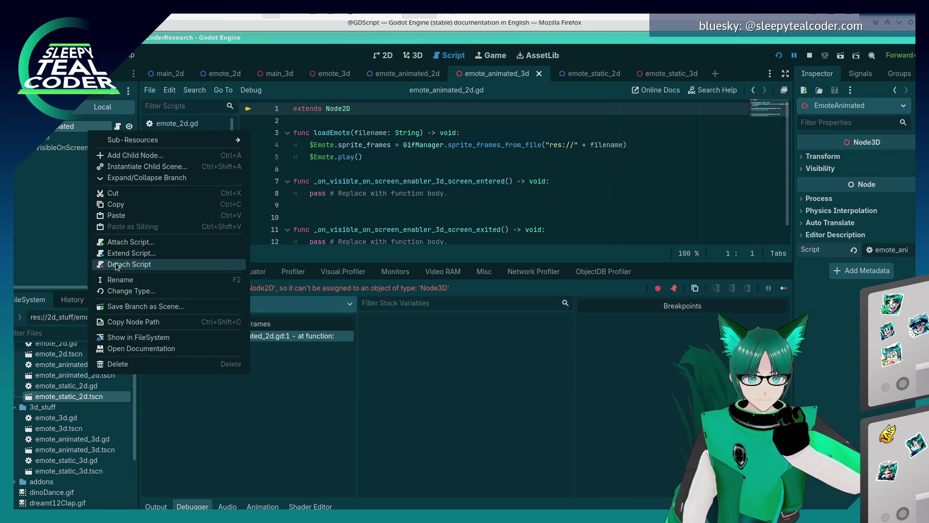
Detach EmoteAnimated's script, load res://3d_stuff/emote_animated_3d.gd onto it, and rerun the game.
click(116, 265)
right_click(71, 131)
click(113, 225)
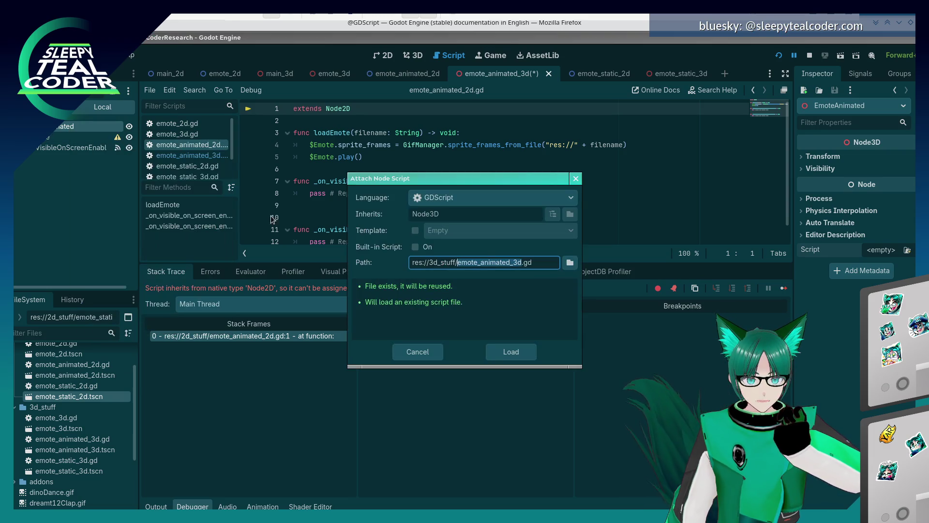
click(514, 354)
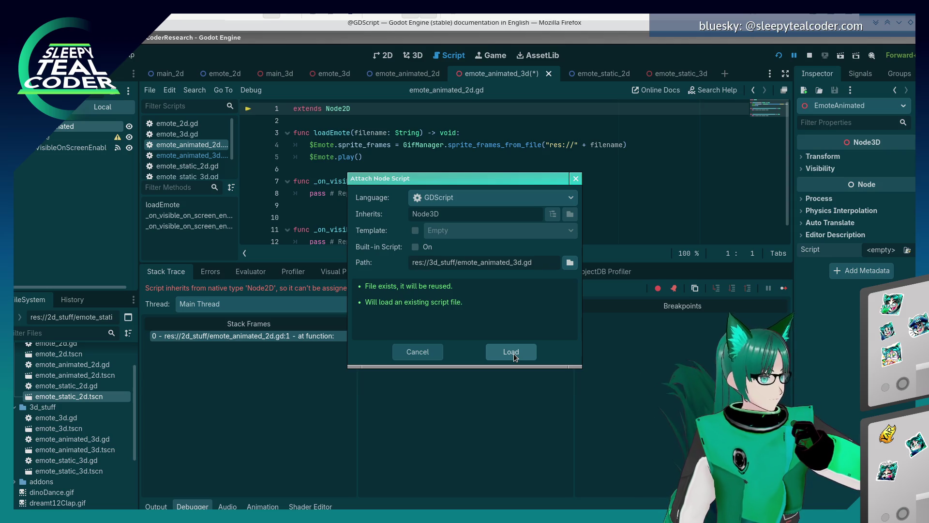
click(513, 353)
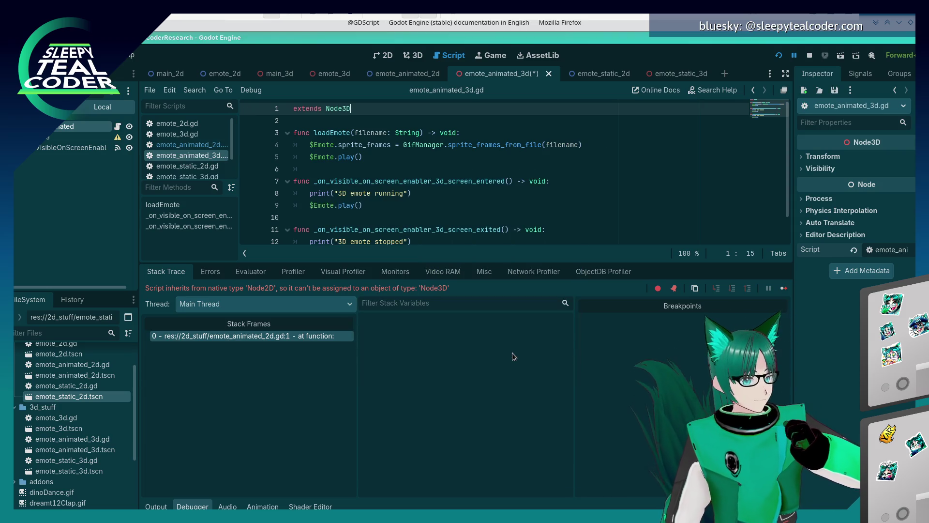
click(567, 156)
key(F5)
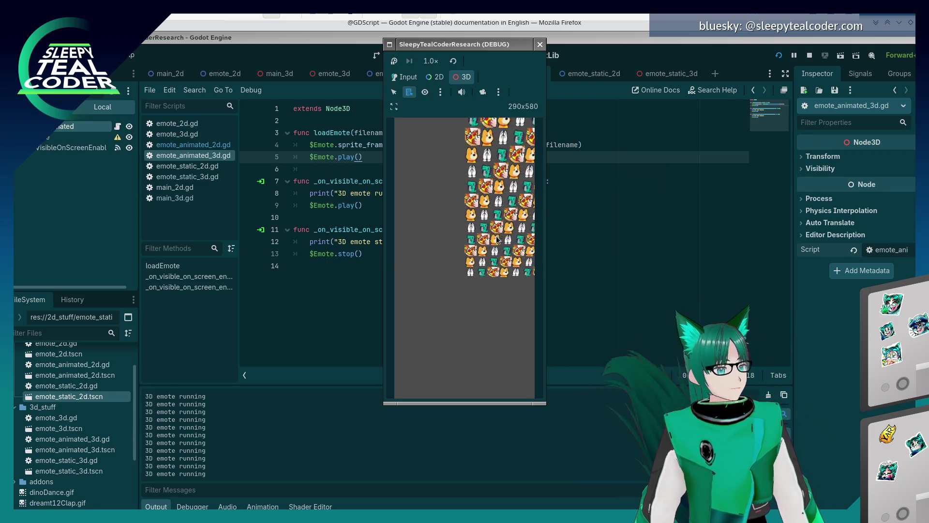
Override the game camera, tilt the emote grid, widen the window, then close the game.
click(482, 91)
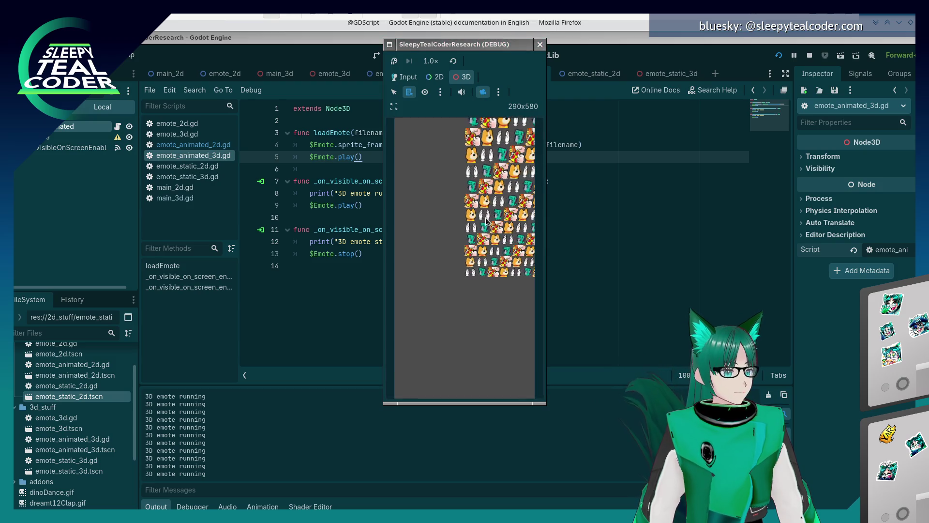
drag(482, 238, 532, 352)
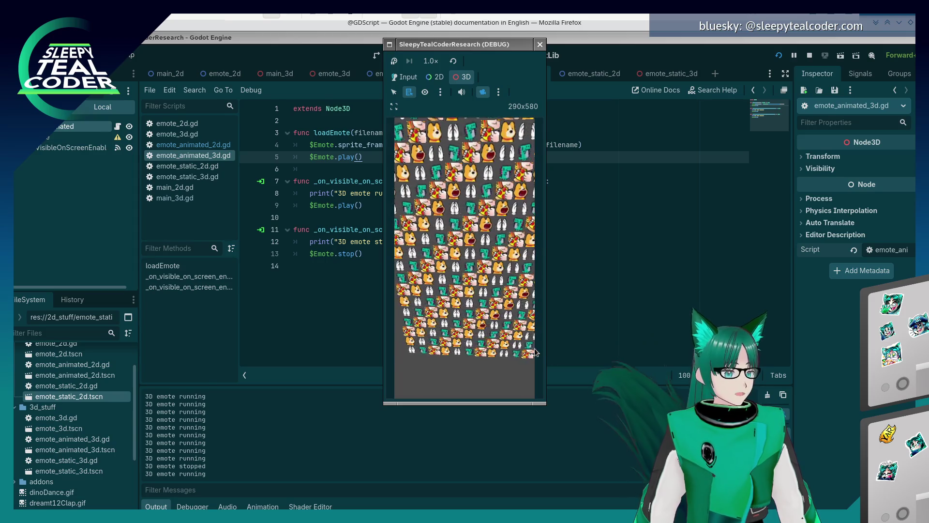
drag(542, 405, 552, 406)
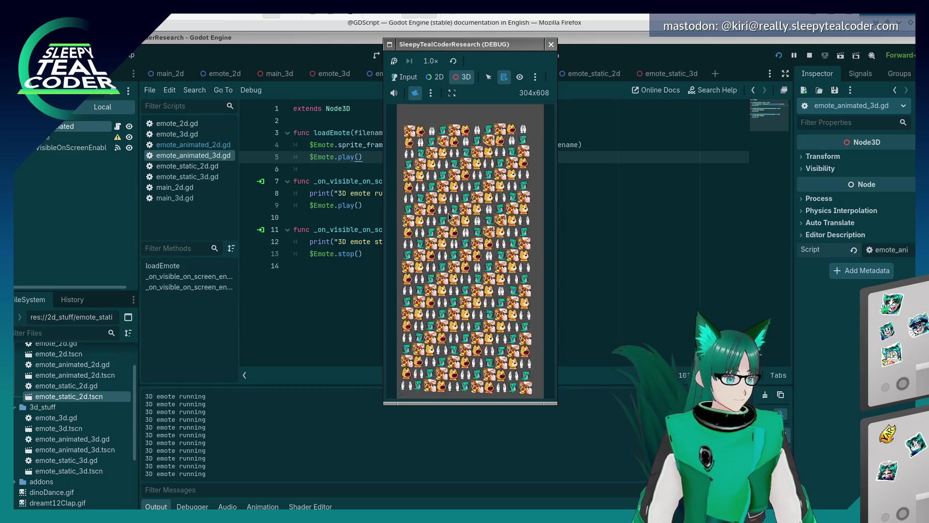
click(551, 44)
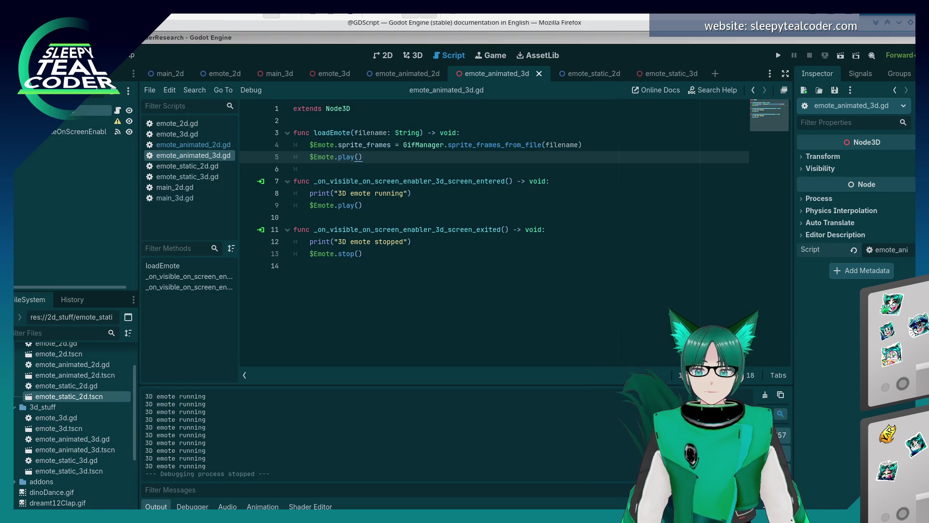
click(495, 252)
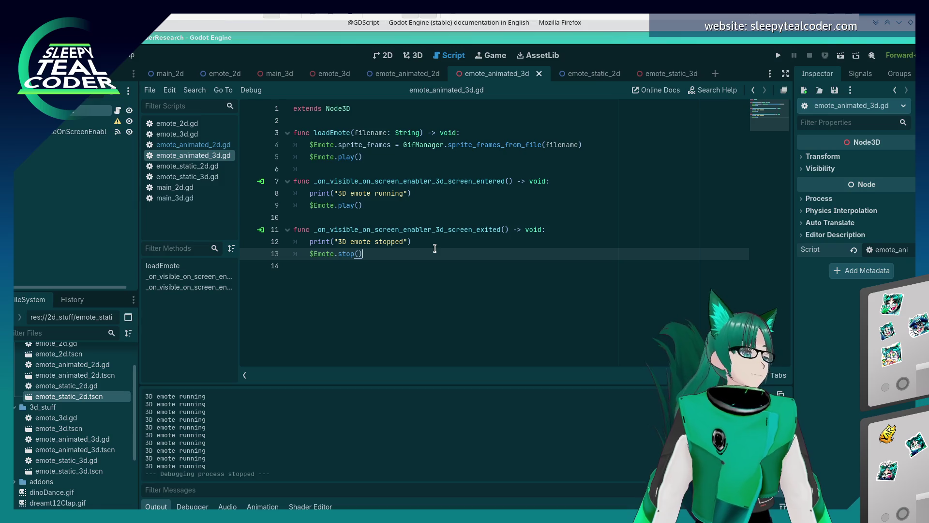
key(alt+Tab)
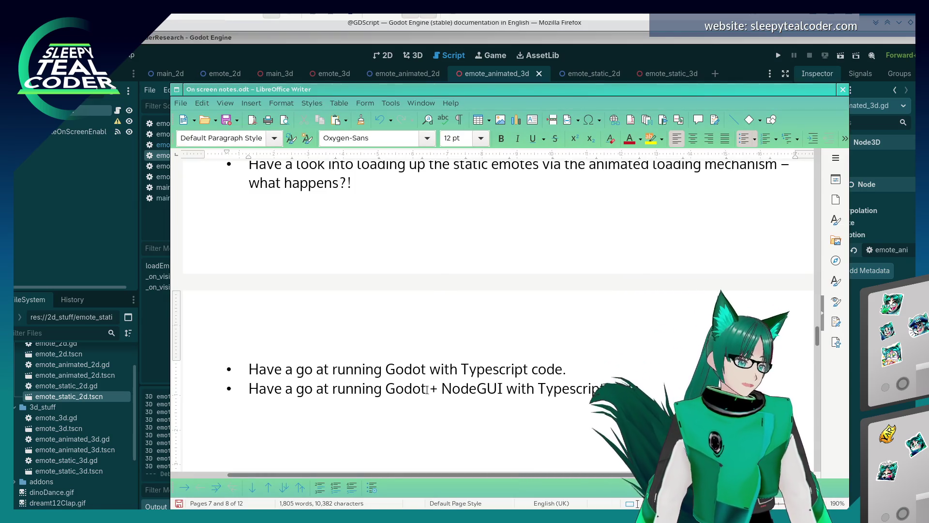
Indent the empty bullet below 'Check the CPU usage' into a sub-bullet.
scroll(483, 309, up, 3)
scroll(483, 310, up, 5)
click(437, 372)
key(Return)
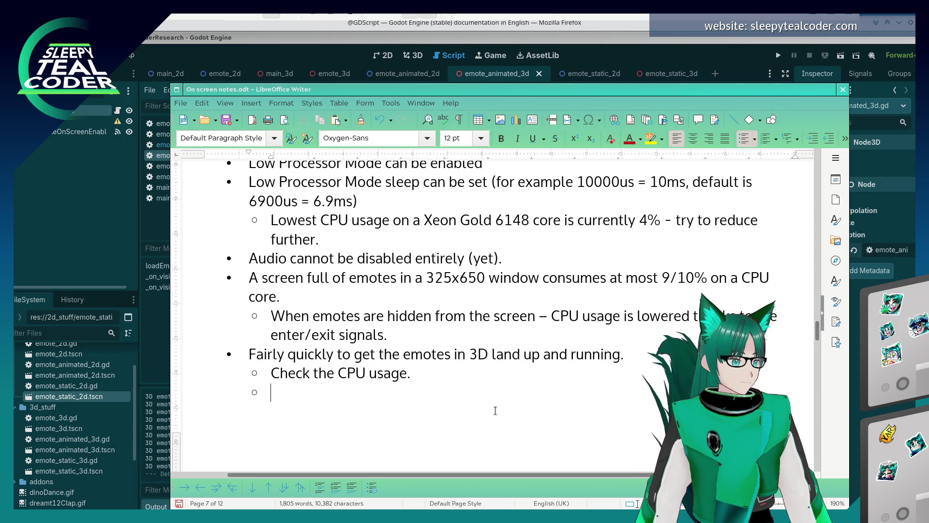
key(BackSpace)
key(BackSpace)
key(Down)
key(Down)
key(Down)
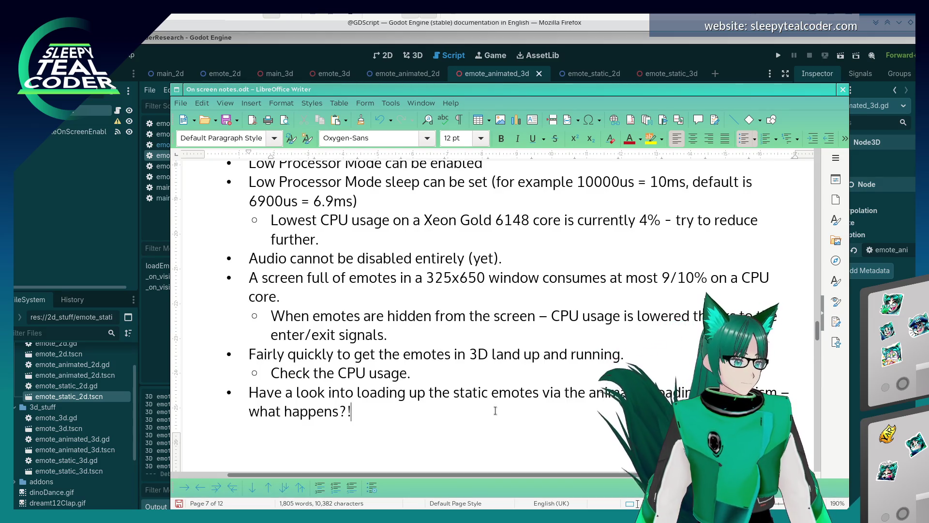
key(Tab)
Type the note on loading static and animated emotes based on the last extension being .gif.
text(Im)
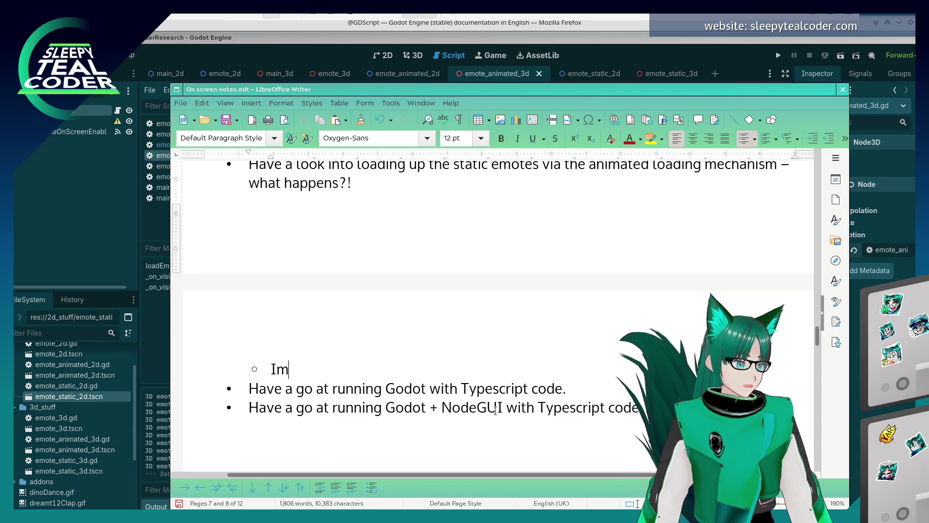
text(plemented a)
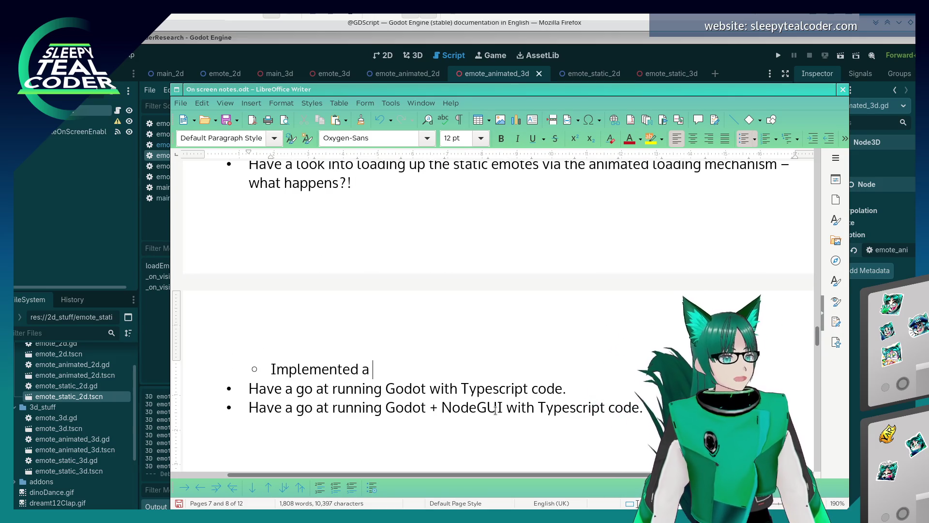
key(BackSpace)
text(nm)
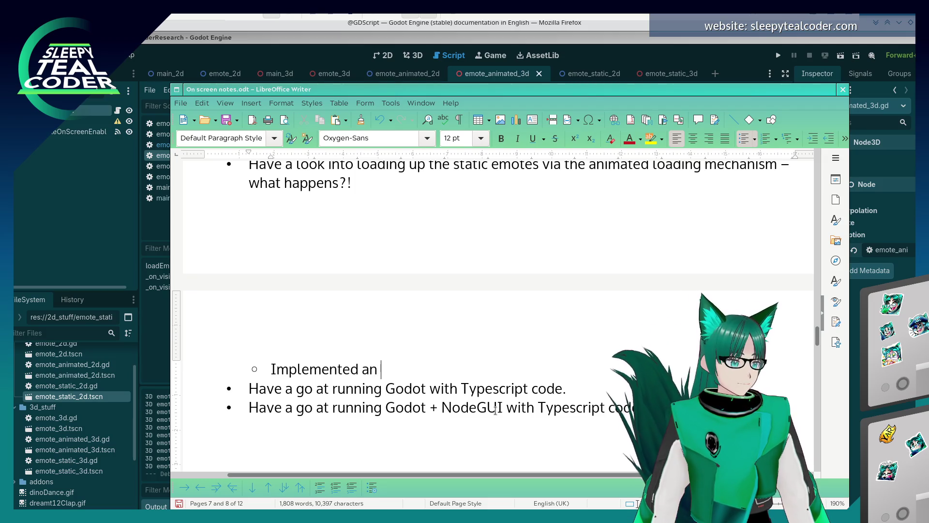
key(BackSpace)
key(BackSpace)
text(mechan)
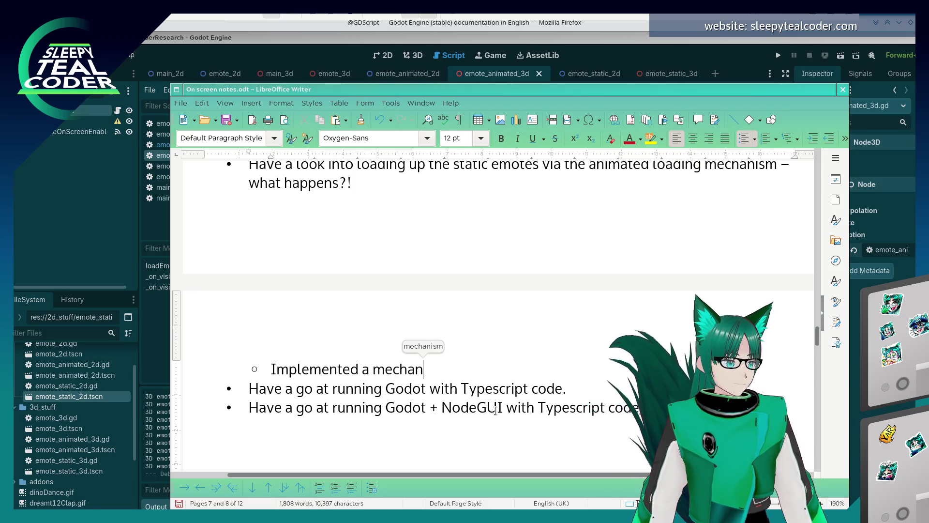
text(ism where I cr)
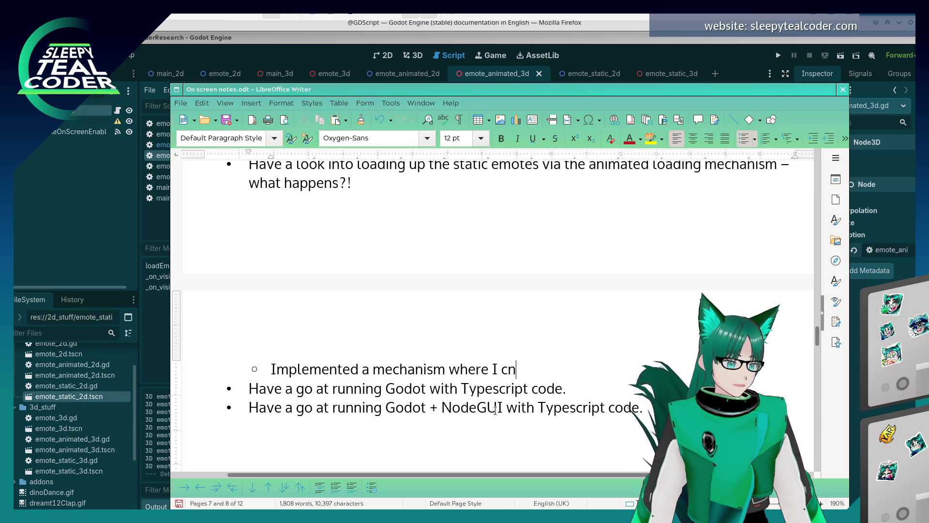
key(BackSpace)
text(an load in static and animated em)
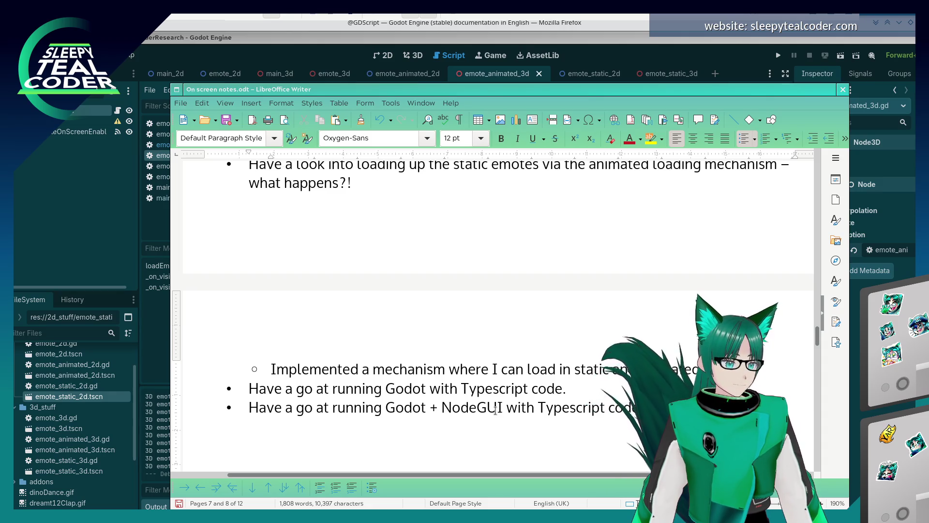
text(otes based on th)
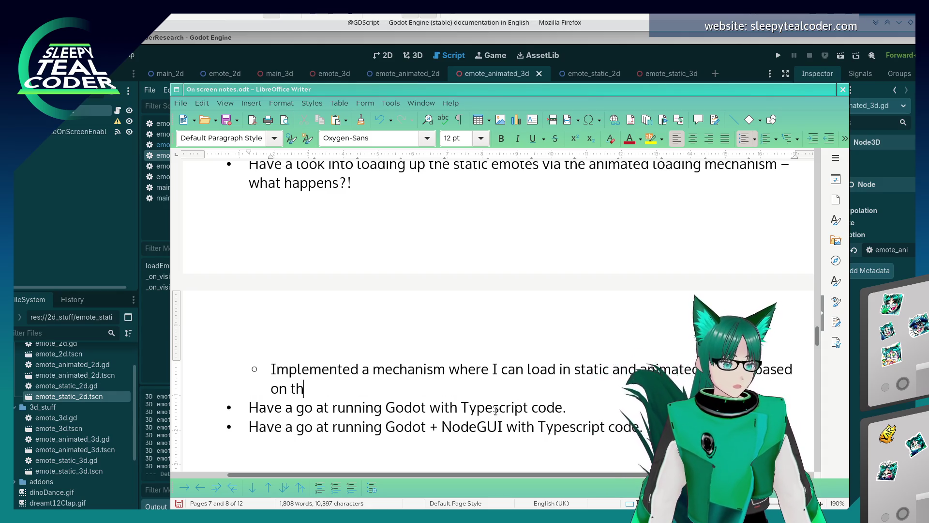
text(e exte)
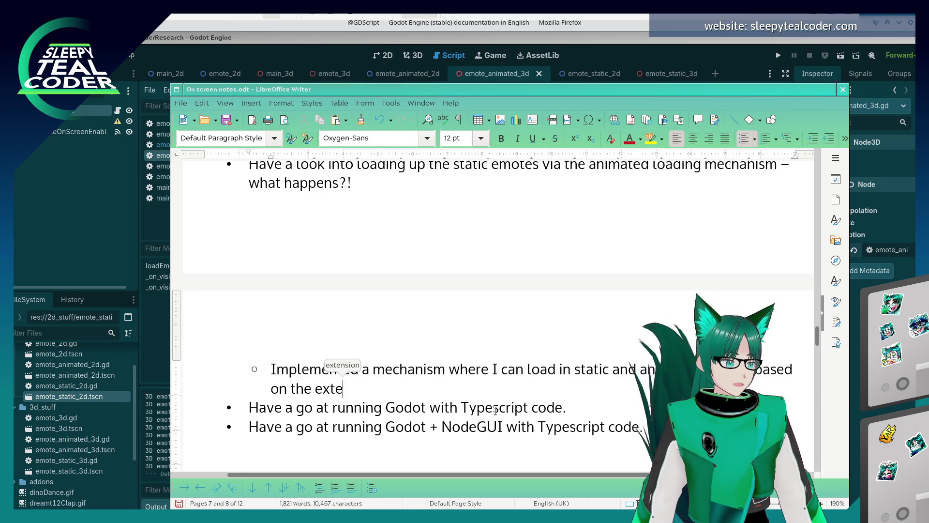
text(nsion being .gif)
key(ctrl+Left)
key(ctrl+Left)
key(ctrl+Left)
key(Left)
key(Left)
key(Left)
key(Left)
text(lasr)
key(BackSpace)
text(t)
key(End)
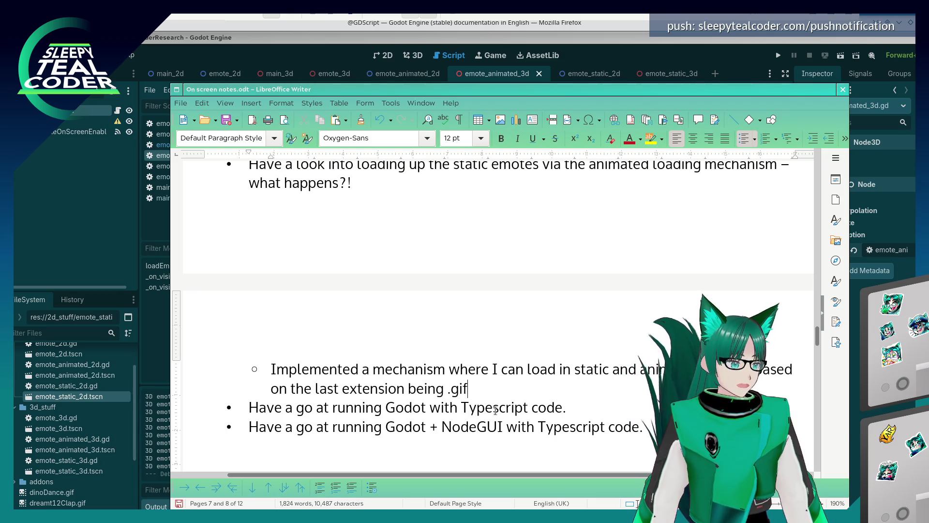
text(- otherwise )
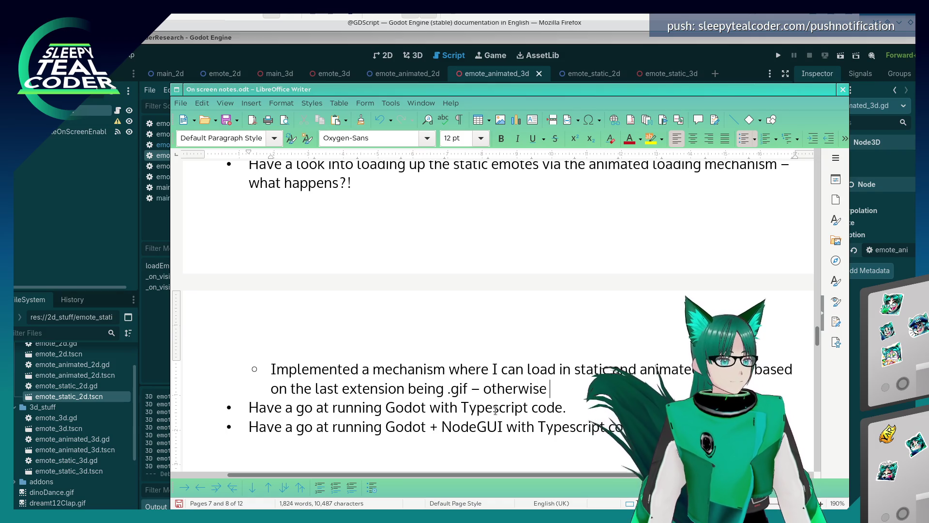
text(treat it)
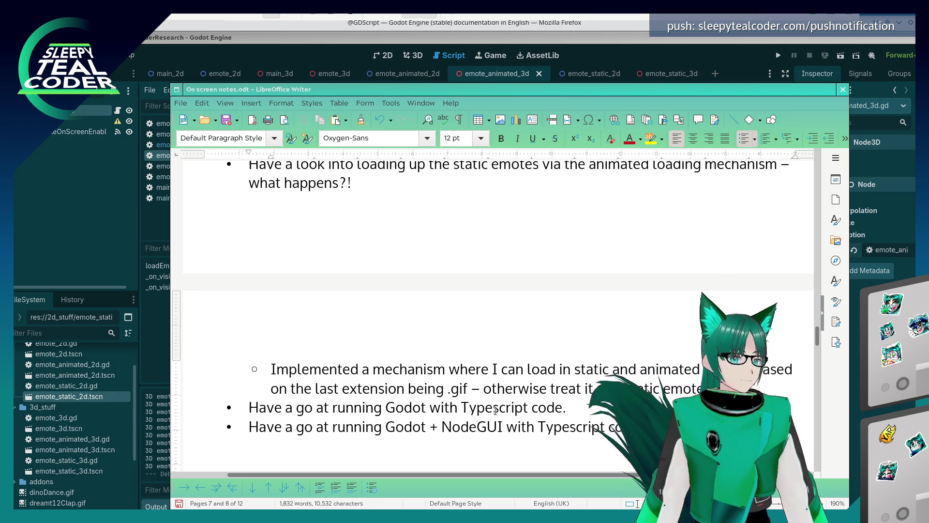
Review the nearby notes and return the caret to after 'what happens?!'.
scroll(540, 249, down, 3)
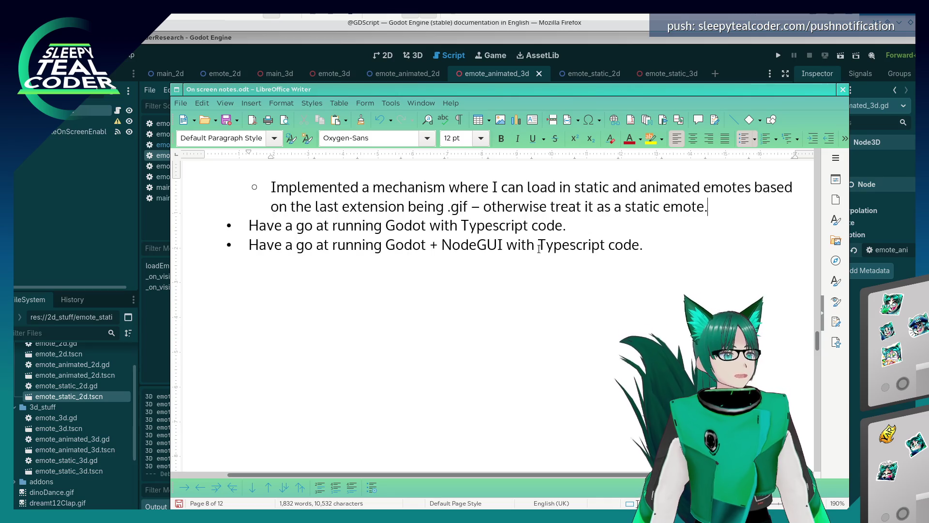
scroll(540, 248, up, 1)
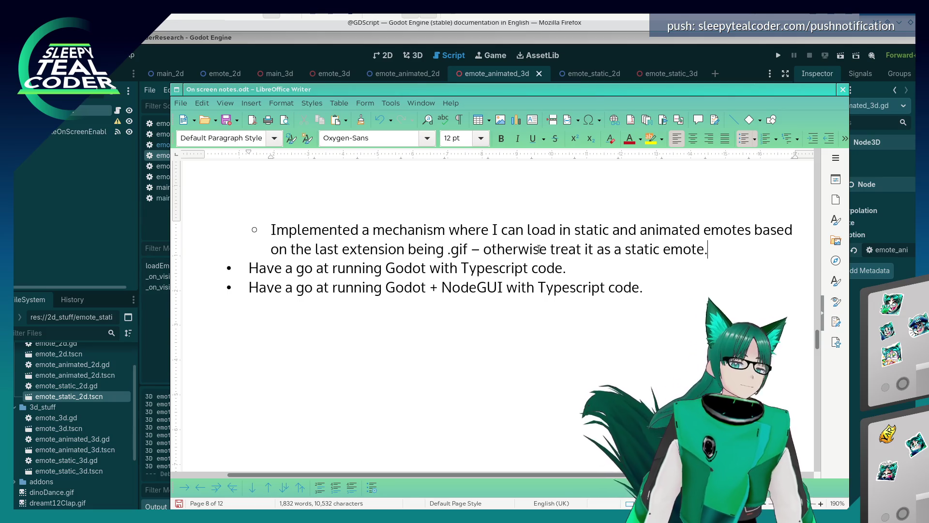
scroll(484, 304, up, 1)
scroll(484, 304, up, 2)
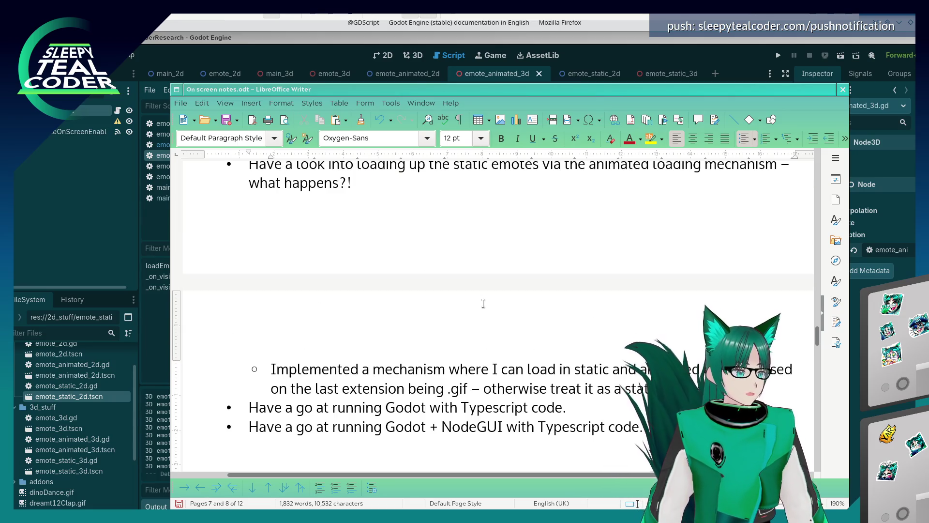
scroll(483, 304, down, 1)
click(566, 363)
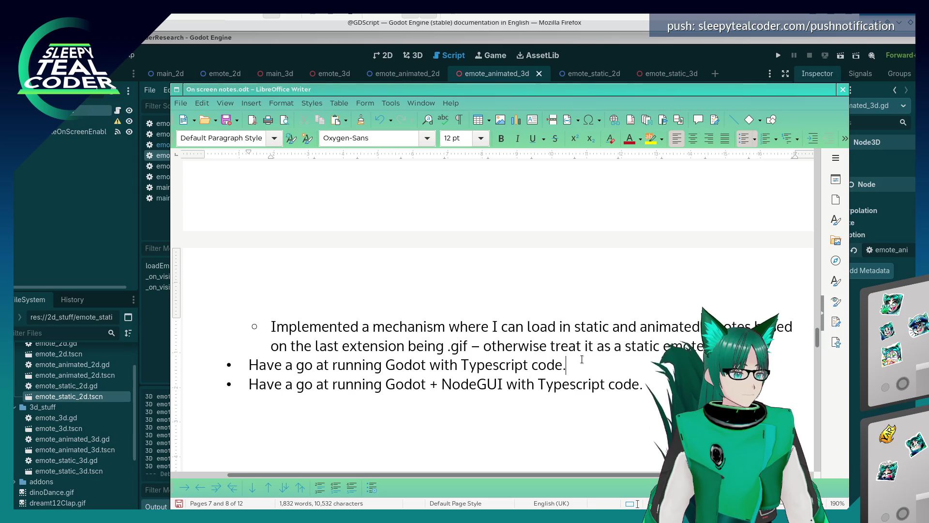
click(572, 345)
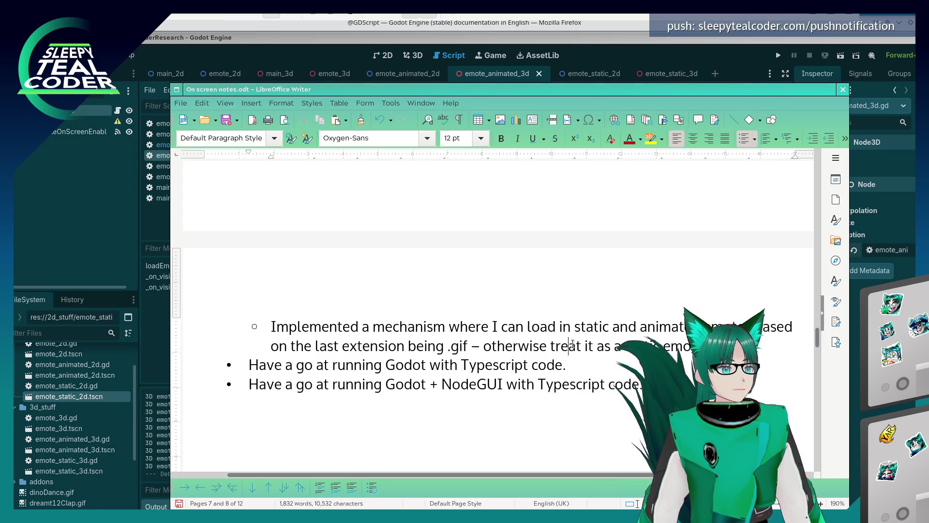
scroll(572, 343, up, 3)
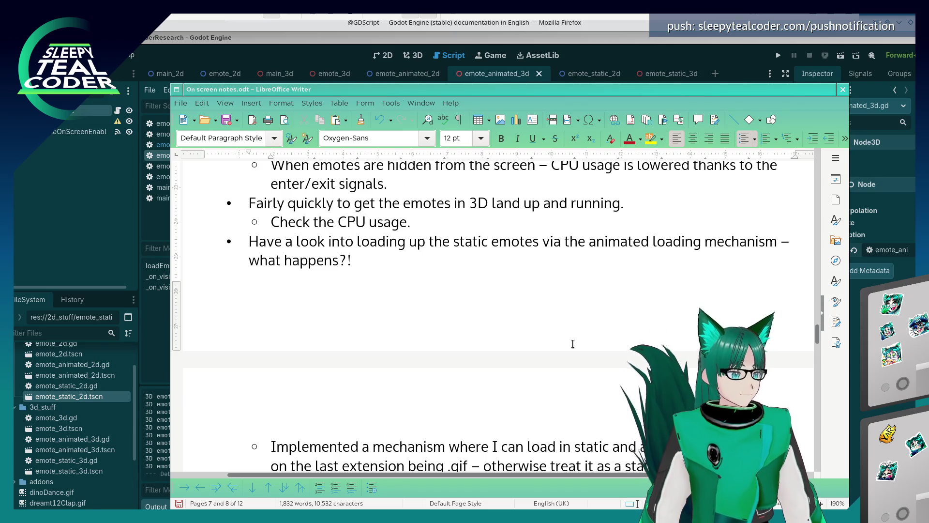
key(Down)
key(Down)
key(Down)
Append '[Added mechanism for both 2D & 3D]' after 'what happens?!'.
key(Down)
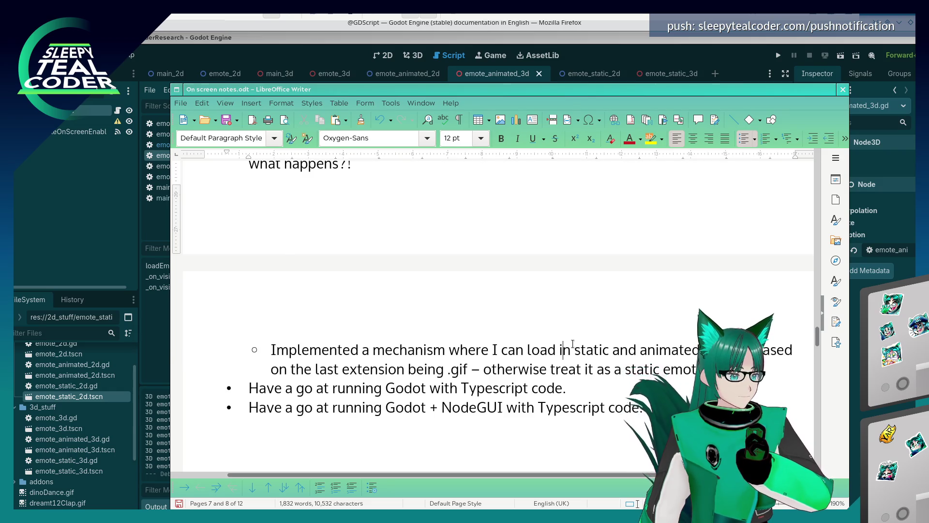
key(Up)
key(Up)
key(Down)
text([)
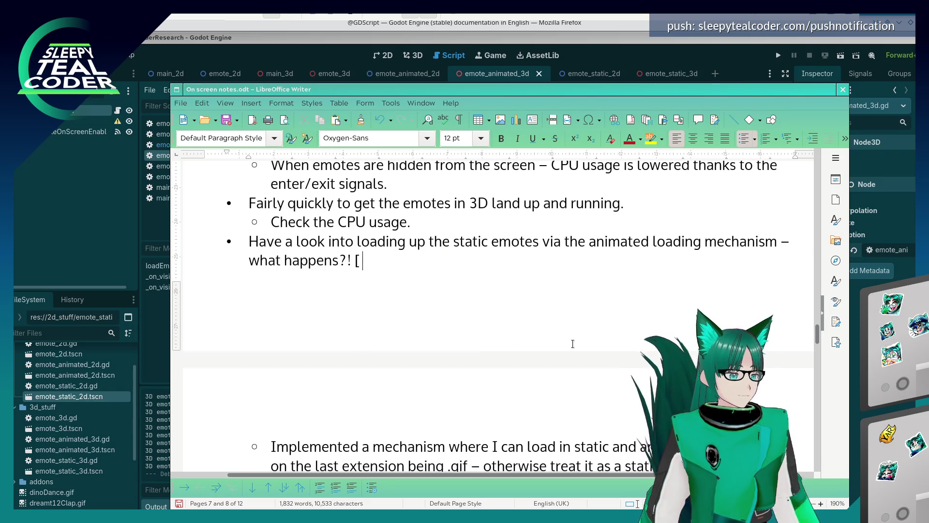
text(Added me)
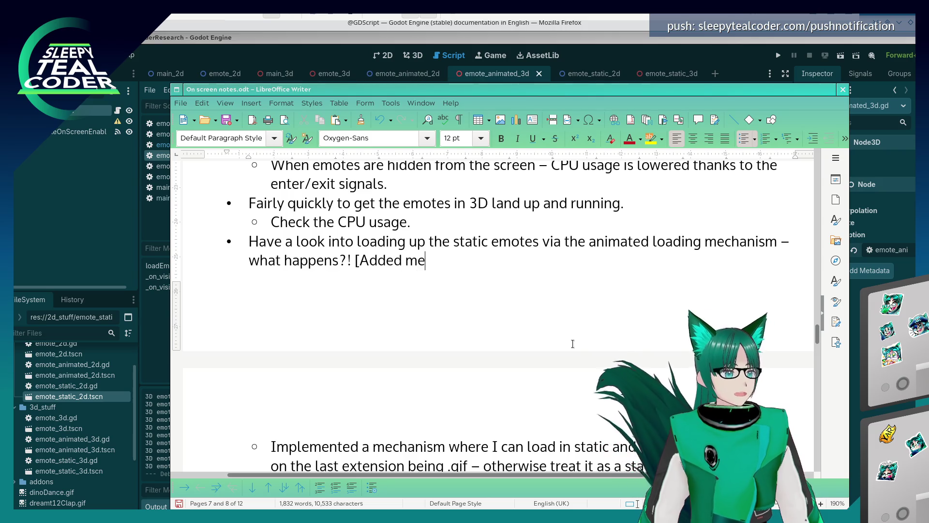
text(chanism for b)
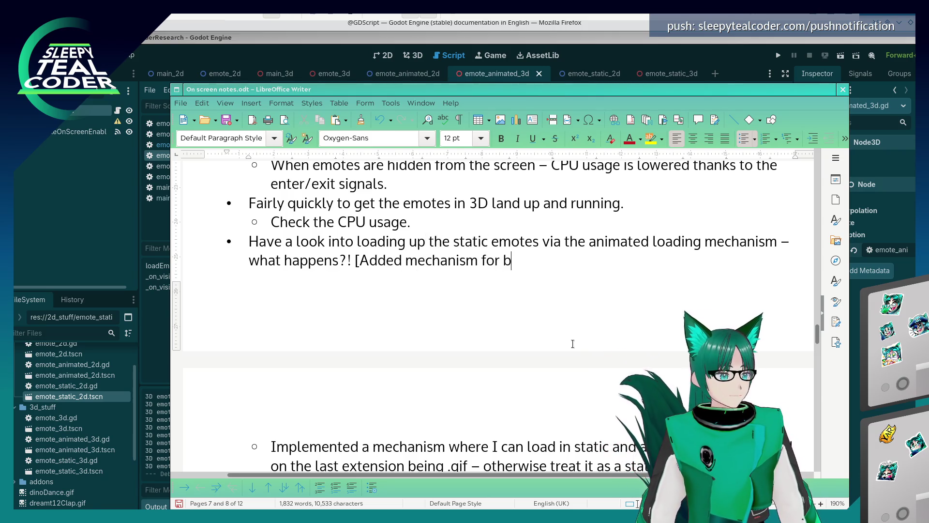
text(oth 2D ^ )
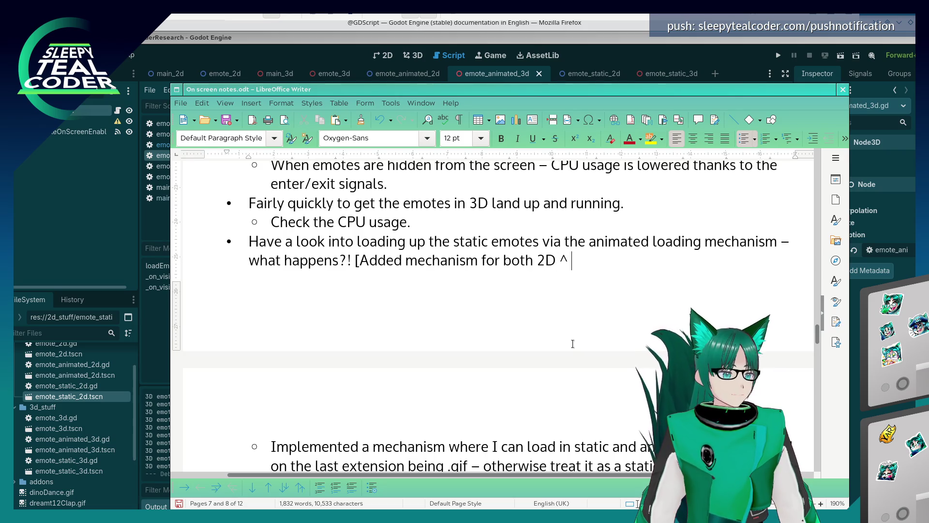
key(BackSpace)
key(BackSpace)
text(& 3D])
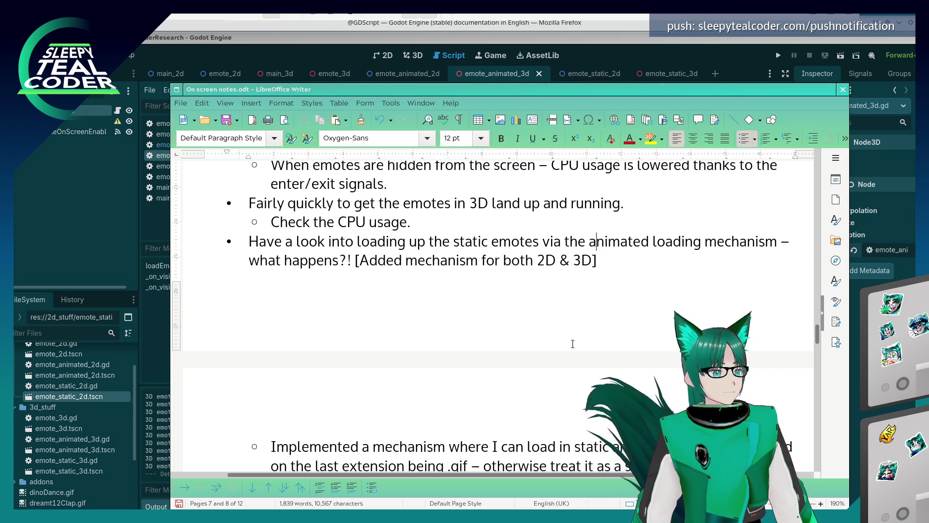
key(Up)
key(Up)
key(Home)
key(End)
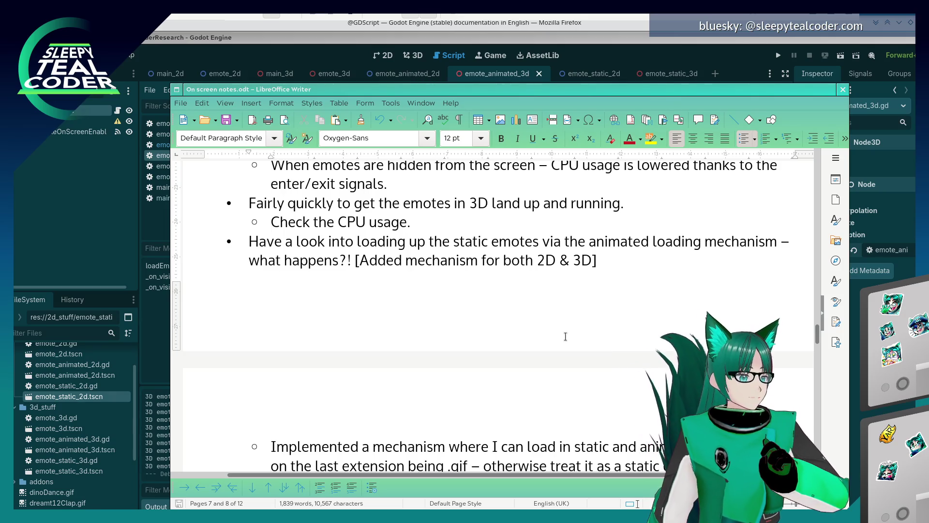
scroll(573, 344, down, 5)
Put the caret at the end of the Typescript bullet, then return to Godot and run the project.
click(555, 303)
click(603, 304)
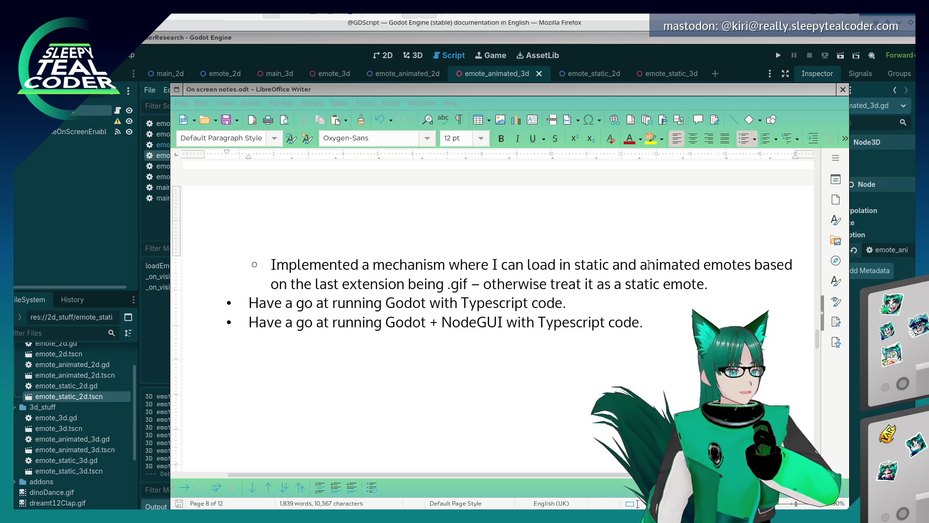
click(724, 54)
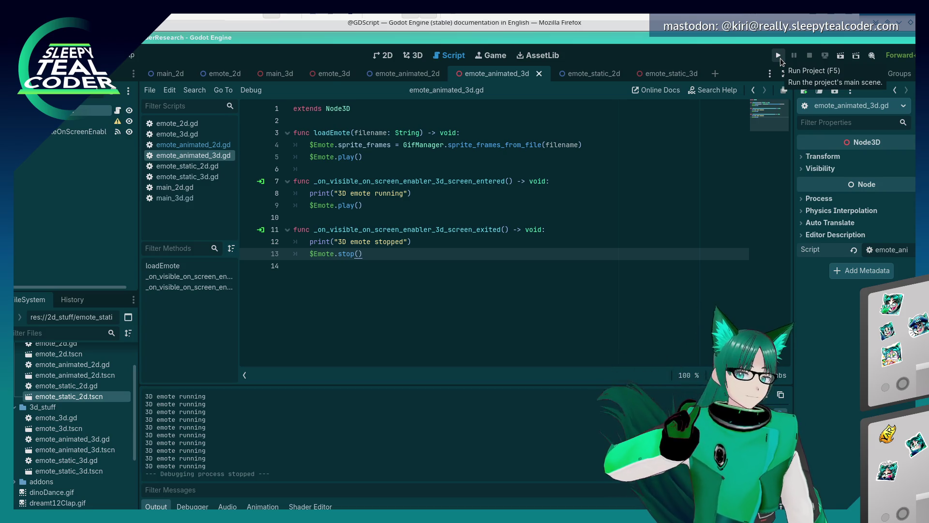
click(780, 58)
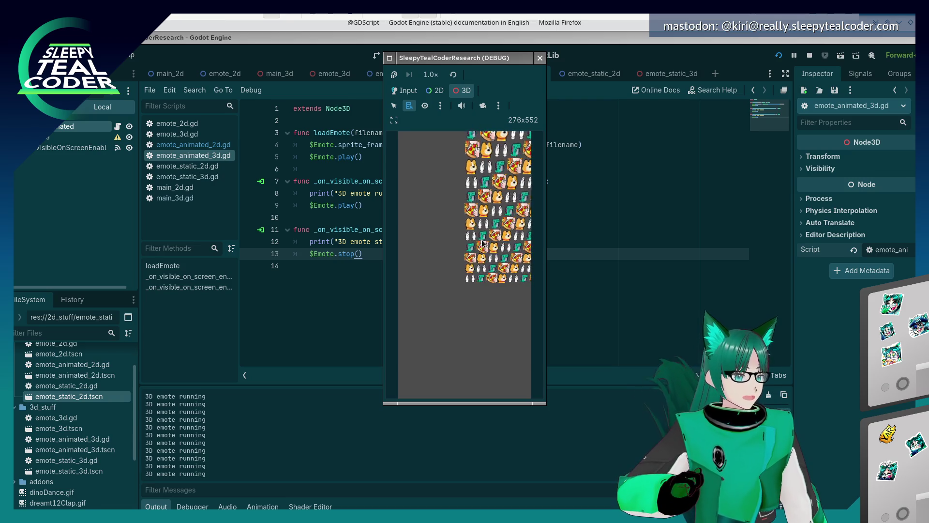
Move the running game window to the left.
key(alt+Tab)
key(alt+Tab)
key(alt+Tab)
key(alt+Tab)
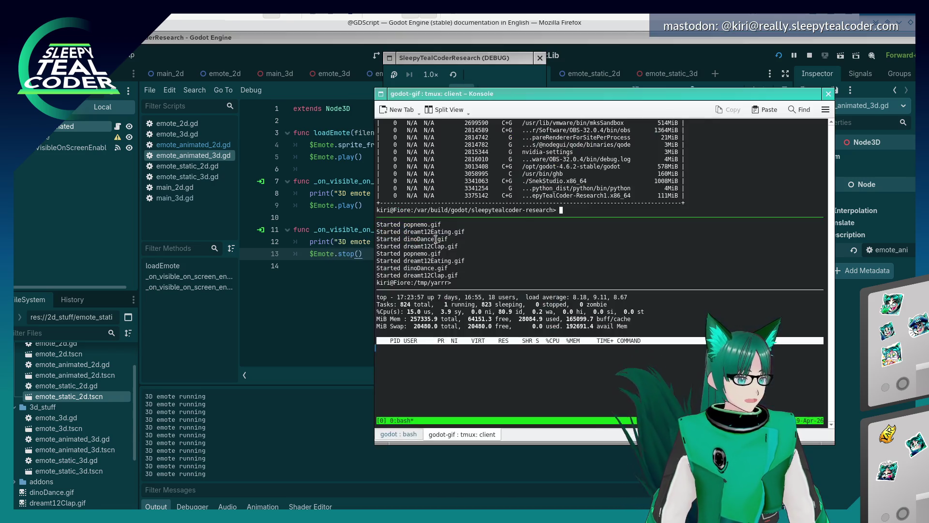
drag(461, 62, 280, 66)
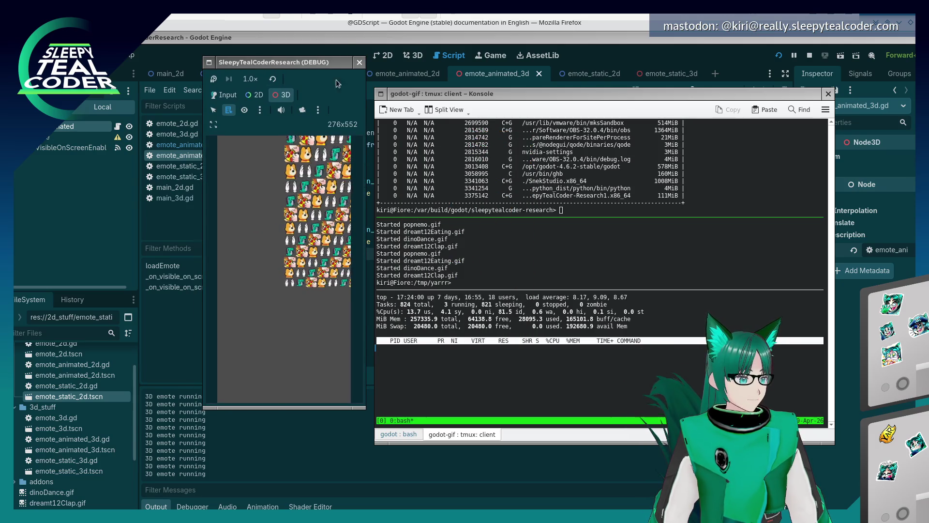
key(alt+Tab)
Export release builds of all presets, then switch to the Konsole terminal in /tmp/yarrr.
click(48, 56)
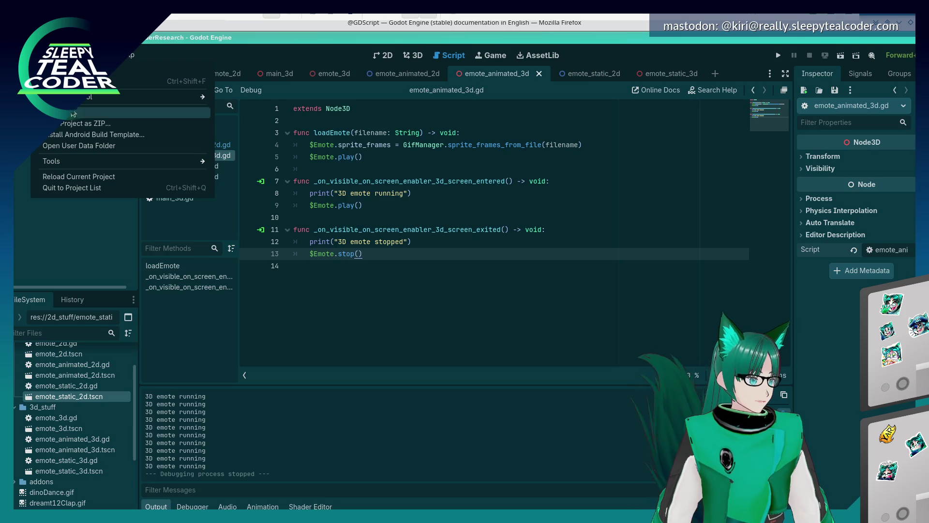
click(54, 68)
drag(498, 285, 459, 188)
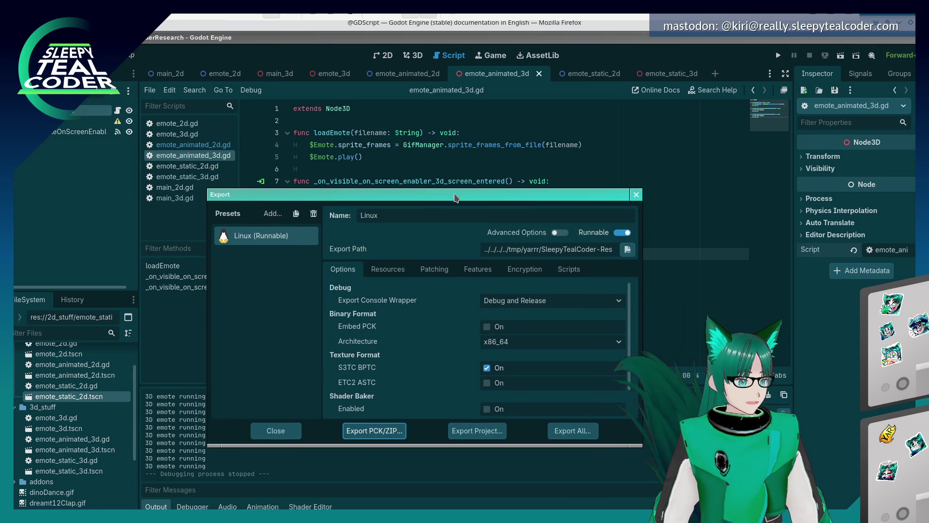
click(588, 430)
click(519, 270)
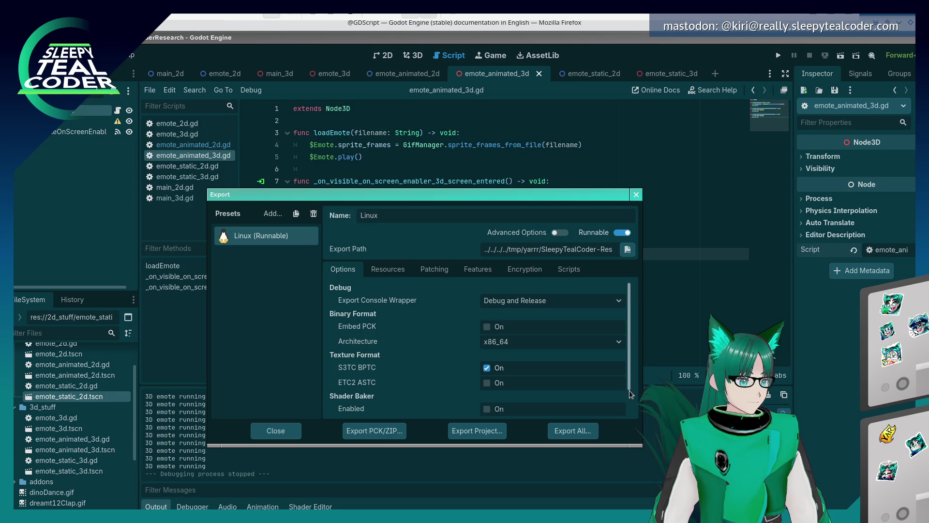
key(Escape)
key(alt+Tab)
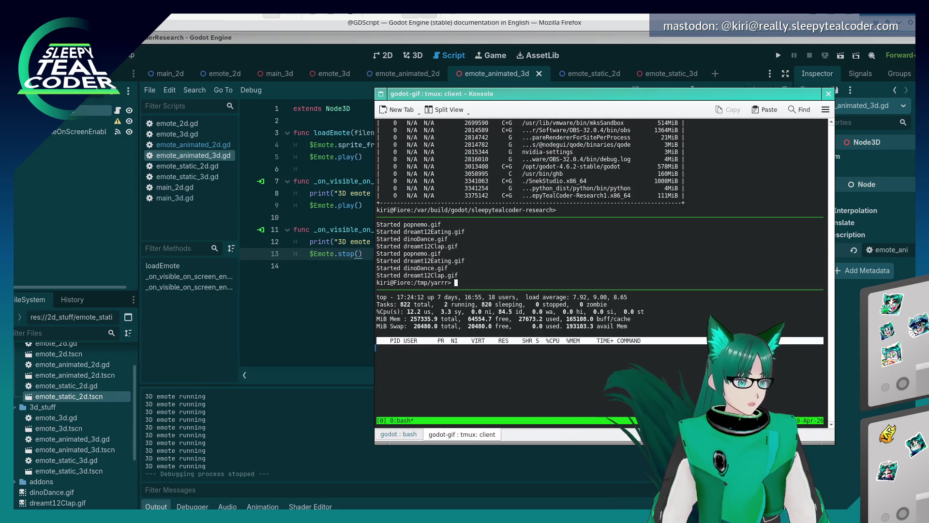
click(550, 253)
Launch ./SleepyTealCoder-Research1.x86_64 from the /tmp/yarrr pane, watch its CPU in top, then close it.
key(Up)
key(Return)
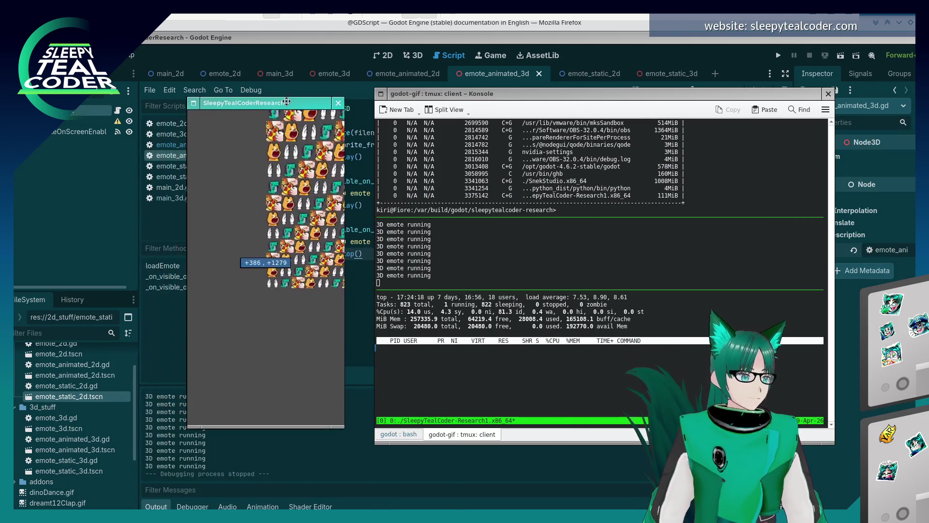
click(571, 282)
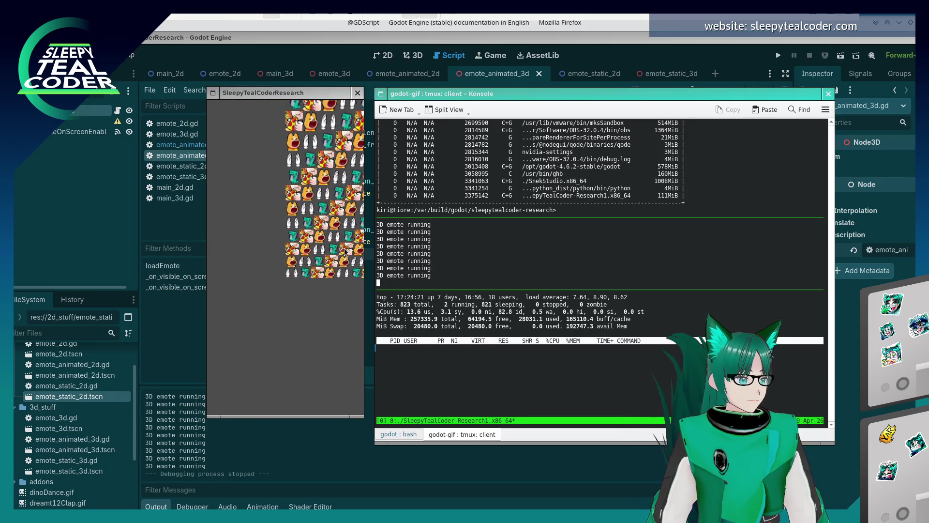
click(303, 289)
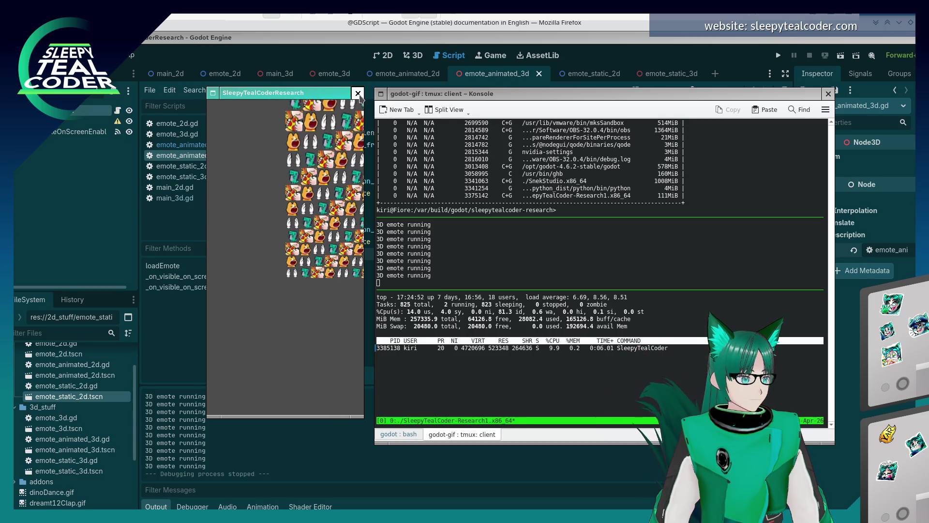
click(358, 93)
click(316, 207)
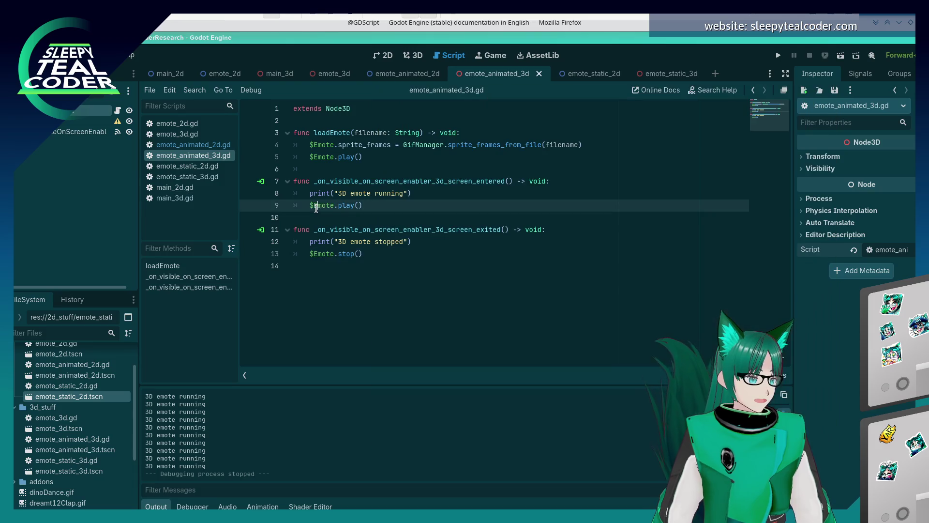
Switch from the emote_3d scene to main_3d and show it in the 3D workspace.
click(323, 78)
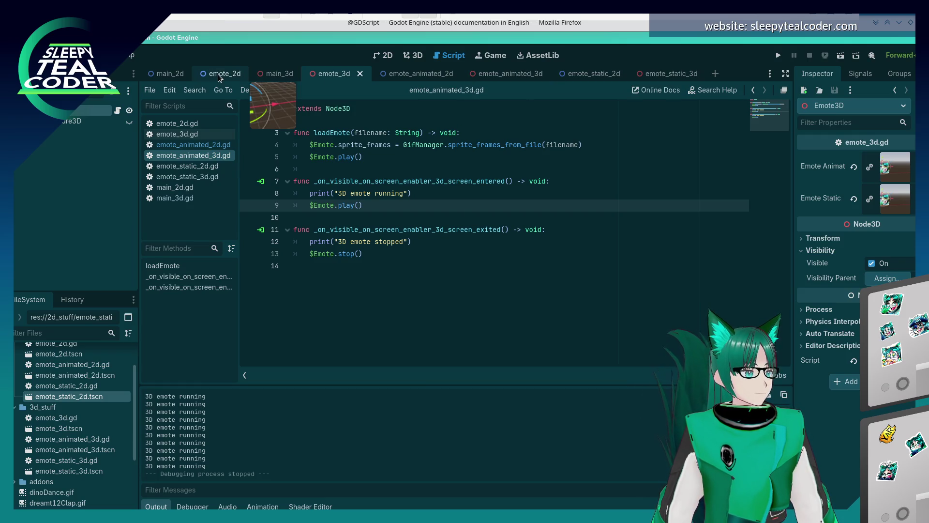
click(276, 77)
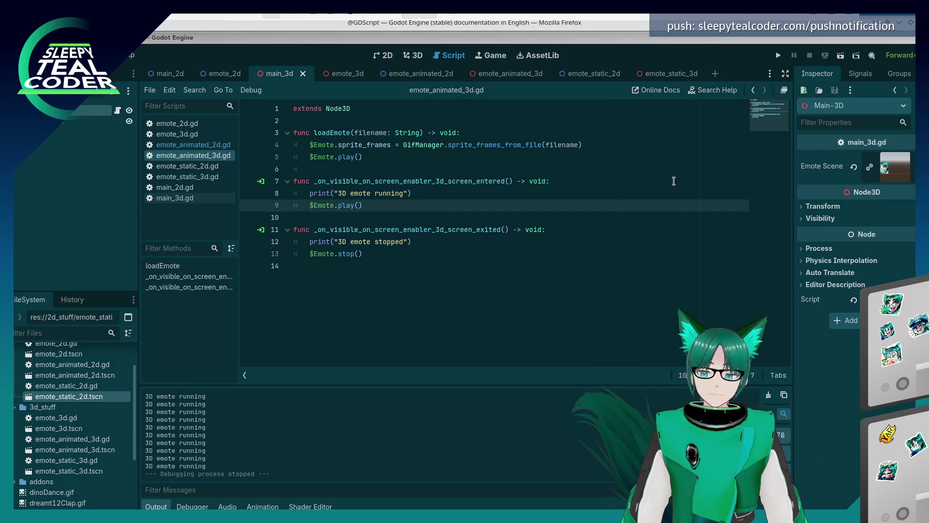
click(511, 257)
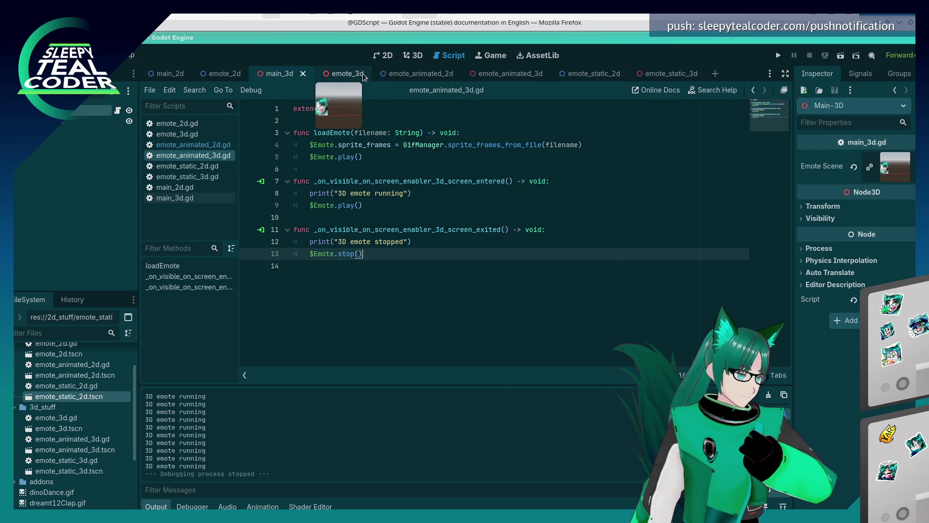
click(416, 56)
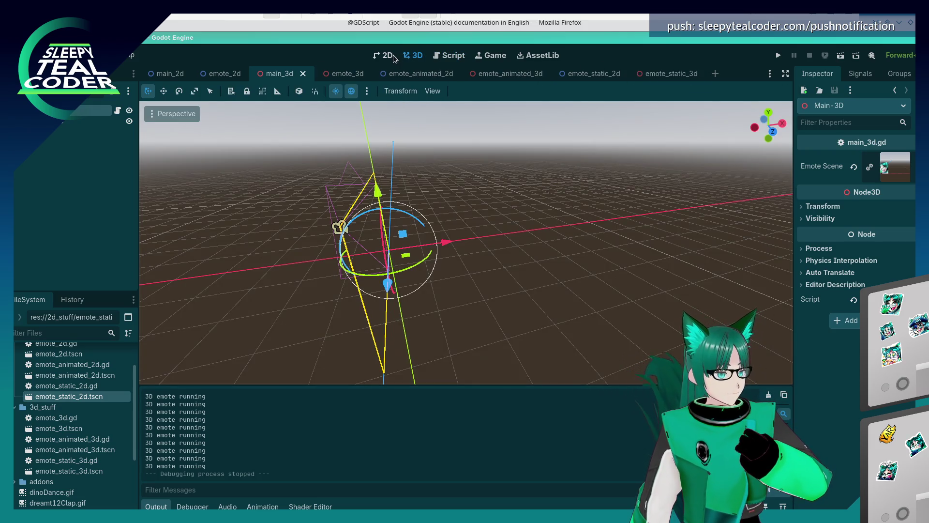
Select Camera3D, nudge it along Y and tilt it by about 30 degrees.
mouse_move(418, 242)
mouse_down()
mouse_move(537, 210)
mouse_move(498, 242)
mouse_move(411, 264)
mouse_move(409, 242)
mouse_move(373, 213)
mouse_move(359, 253)
mouse_move(464, 241)
mouse_up()
scroll(536, 210, down, 3)
click(404, 230)
scroll(419, 247, up, 6)
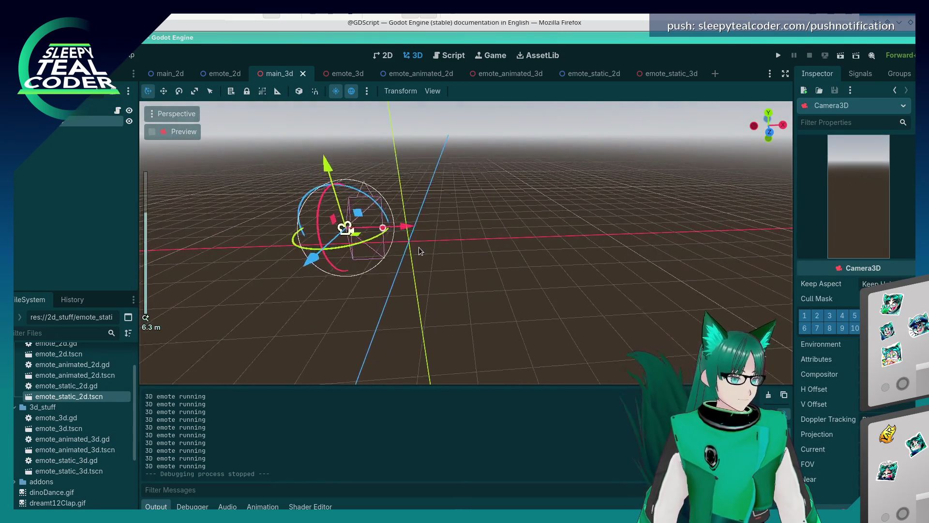
scroll(420, 247, down, 8)
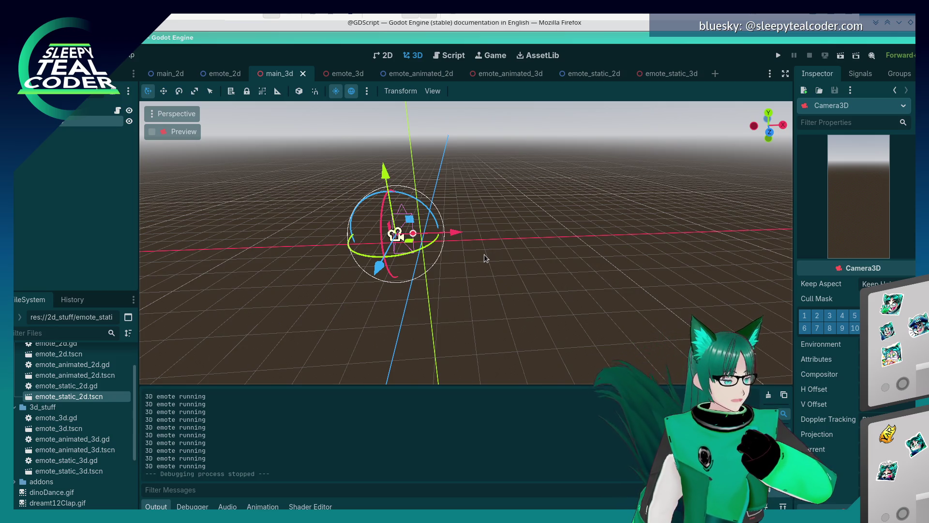
mouse_move(438, 293)
mouse_down()
mouse_move(499, 257)
mouse_move(477, 242)
mouse_up()
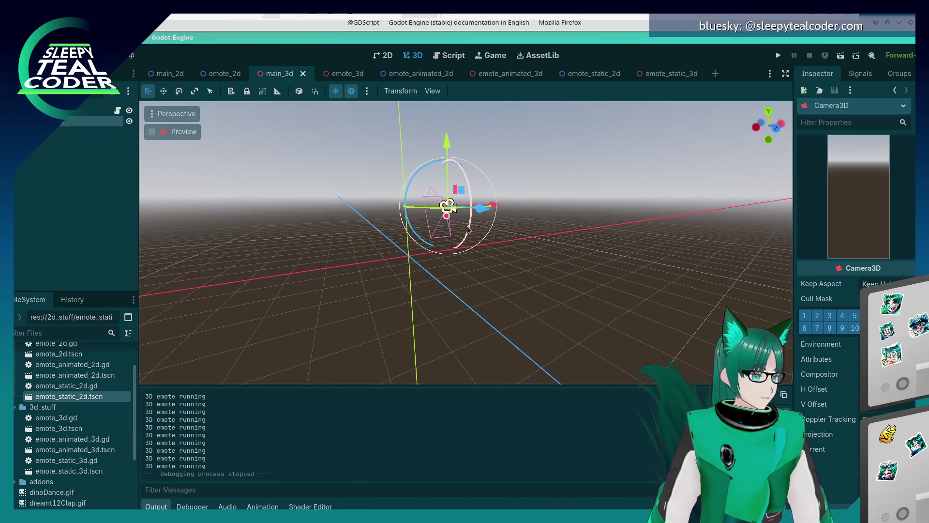
mouse_move(451, 149)
mouse_down()
mouse_move(491, 270)
mouse_move(333, 261)
mouse_up()
drag(342, 223, 339, 245)
click(488, 254)
Slide the camera sideways along X and run the project to preview the new angle.
drag(489, 254, 598, 220)
click(423, 243)
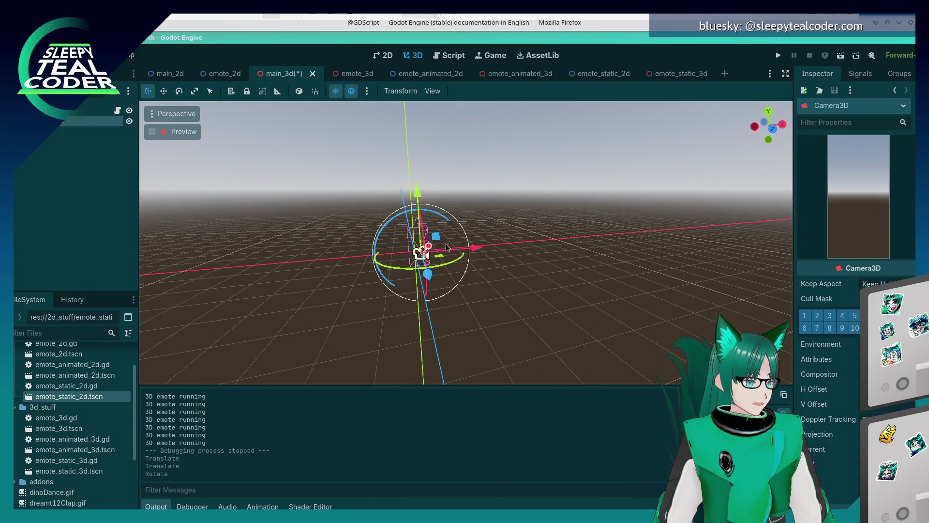
drag(481, 249, 494, 247)
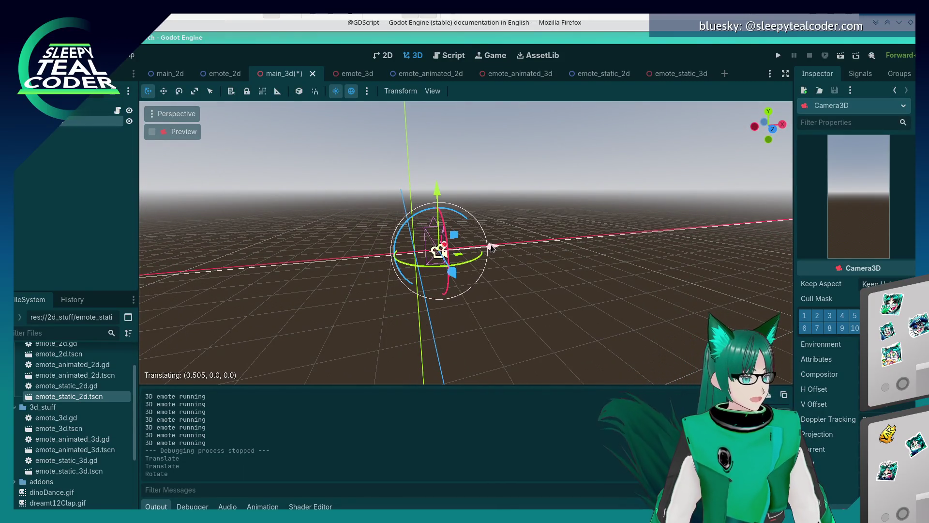
click(778, 55)
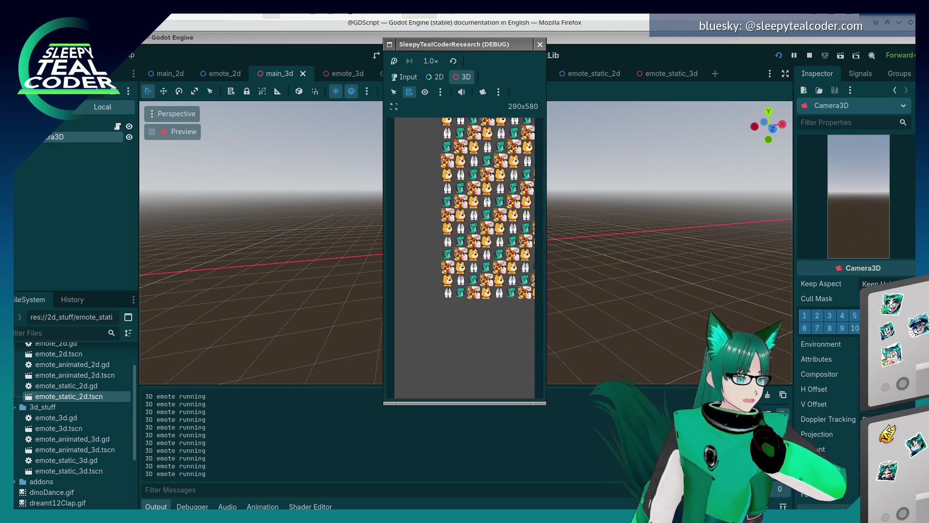
Tilt Camera3D slightly on its X rotation, move it right along X, and test-run.
click(540, 44)
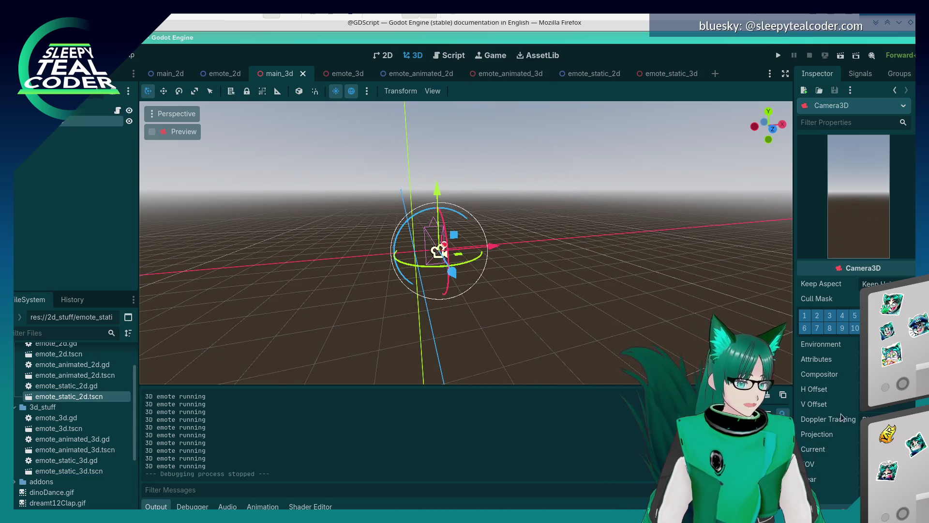
scroll(839, 414, down, 5)
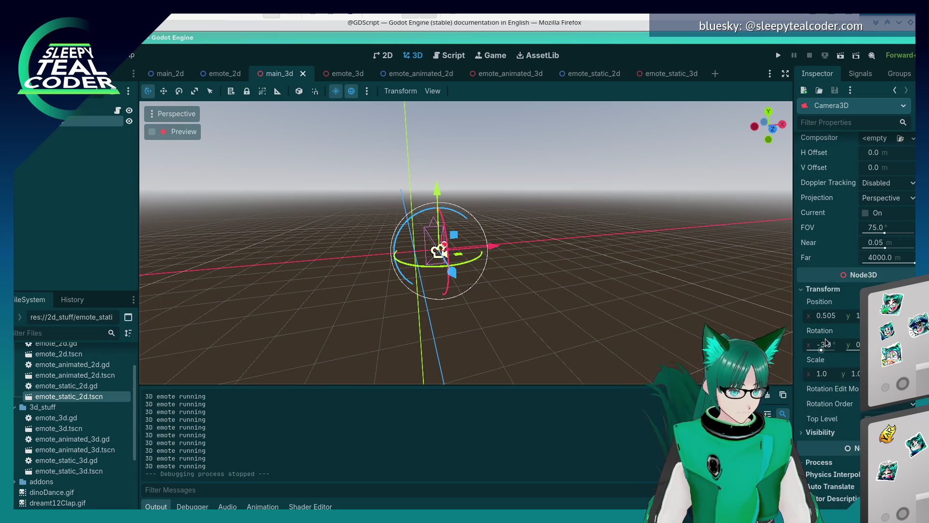
drag(822, 348, 822, 350)
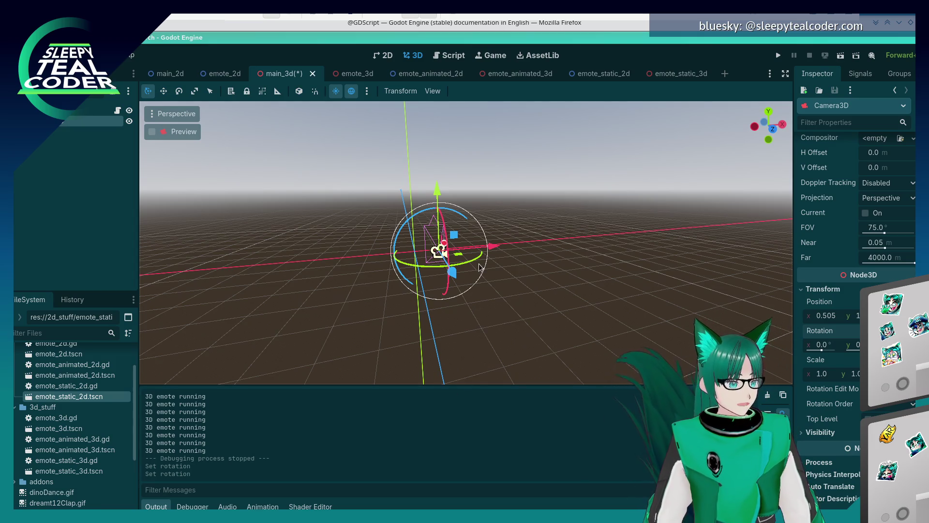
drag(493, 248, 515, 247)
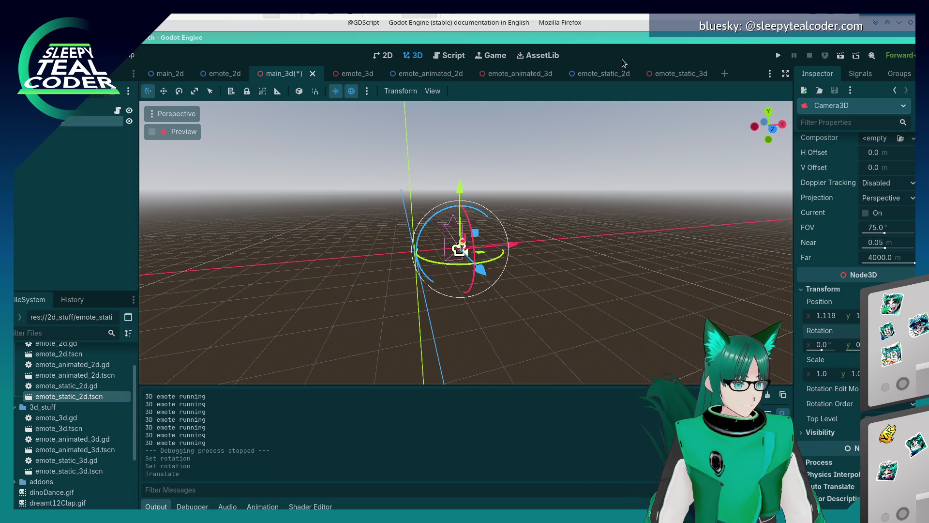
click(784, 56)
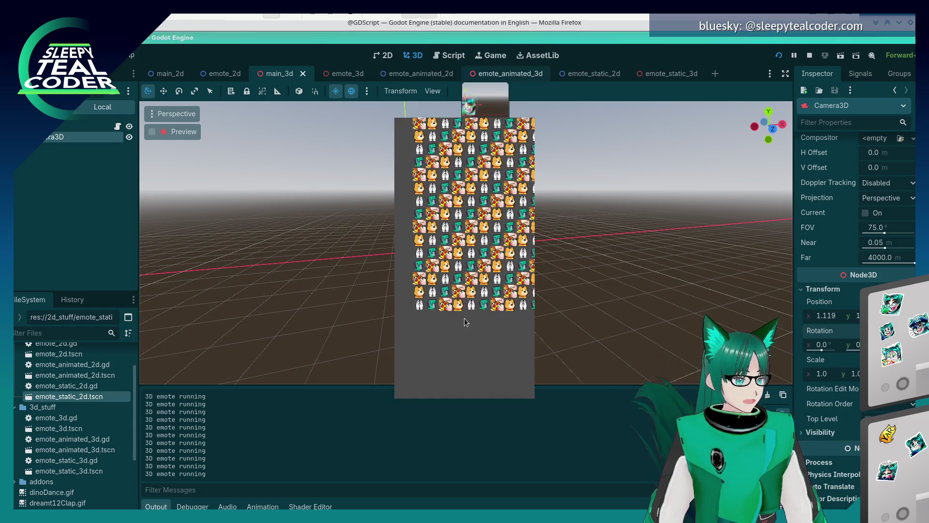
key(F8)
Fine-tune the camera's X position with repeated test runs until the grid is centred at X 1.544.
drag(516, 247, 531, 240)
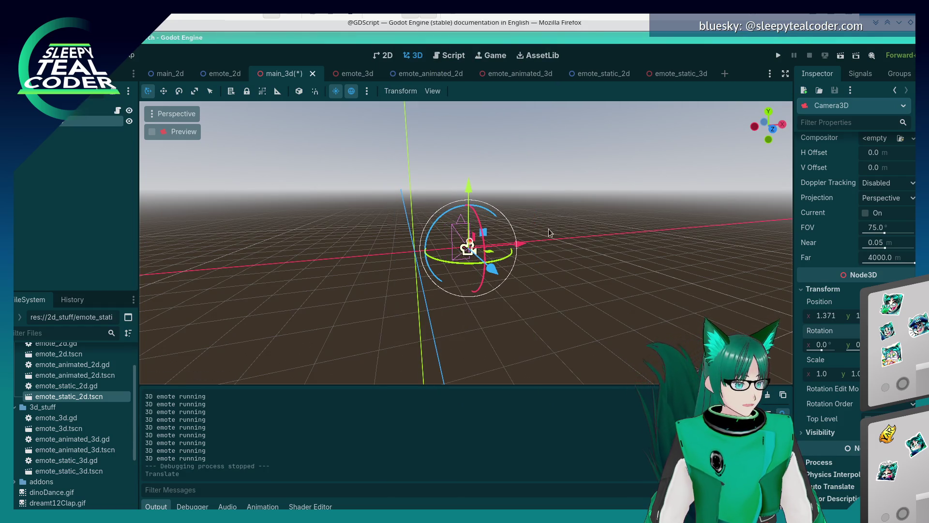
click(775, 55)
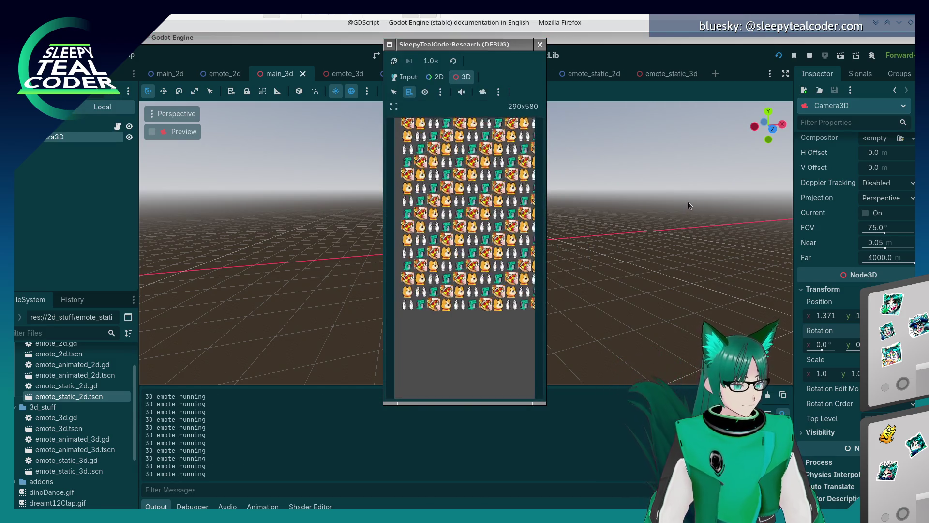
click(541, 45)
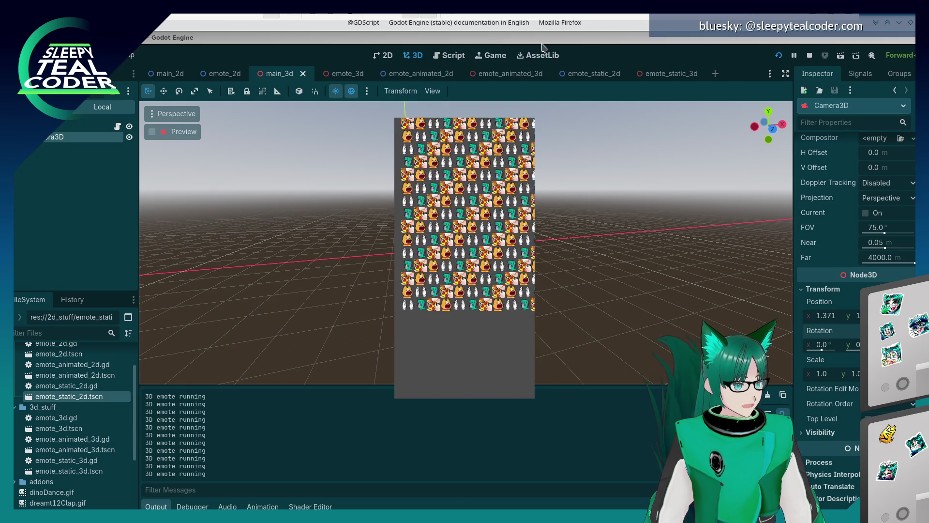
drag(514, 246, 523, 244)
click(778, 56)
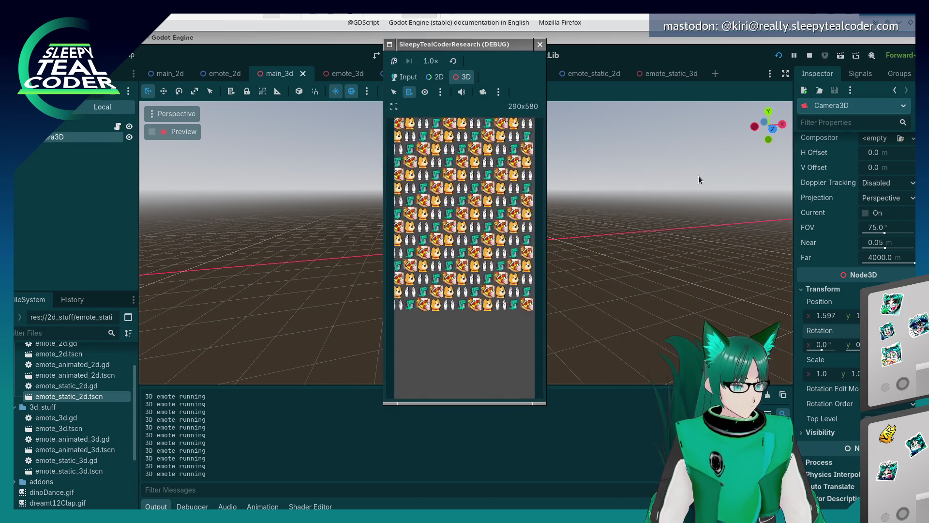
click(540, 44)
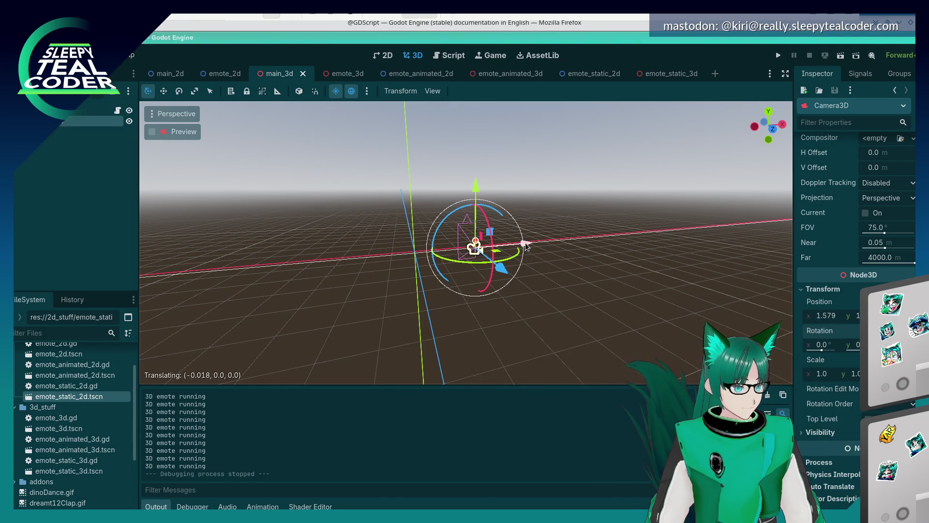
drag(527, 247, 526, 246)
click(778, 55)
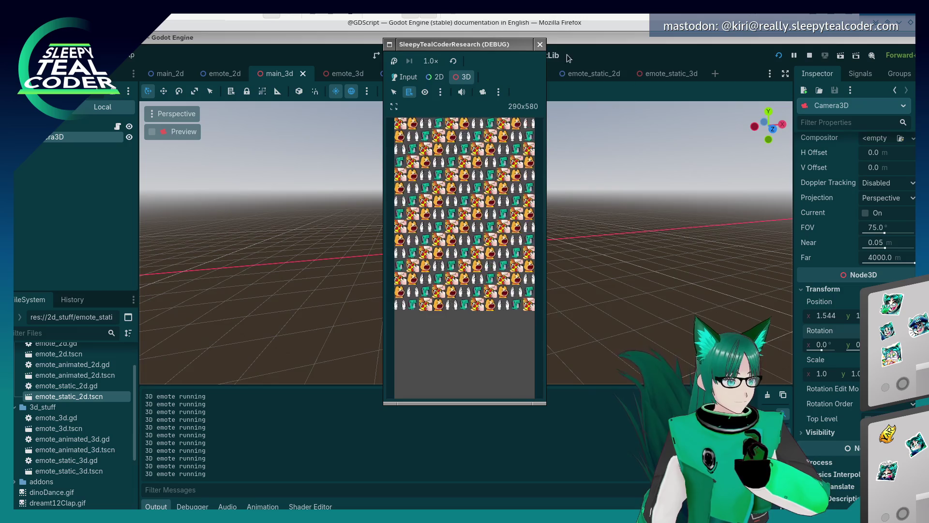
click(541, 44)
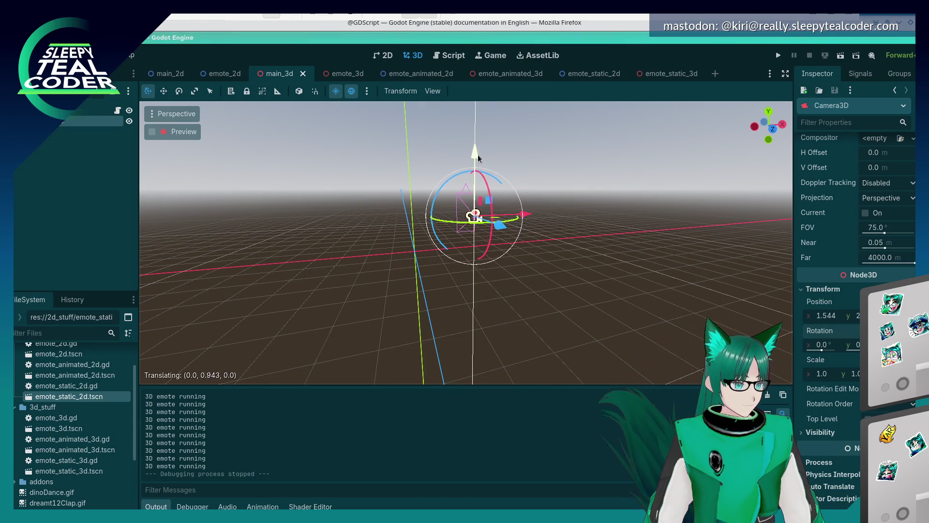
Raise the camera along Y in small steps, test-running the game after each.
drag(479, 159, 478, 158)
click(779, 56)
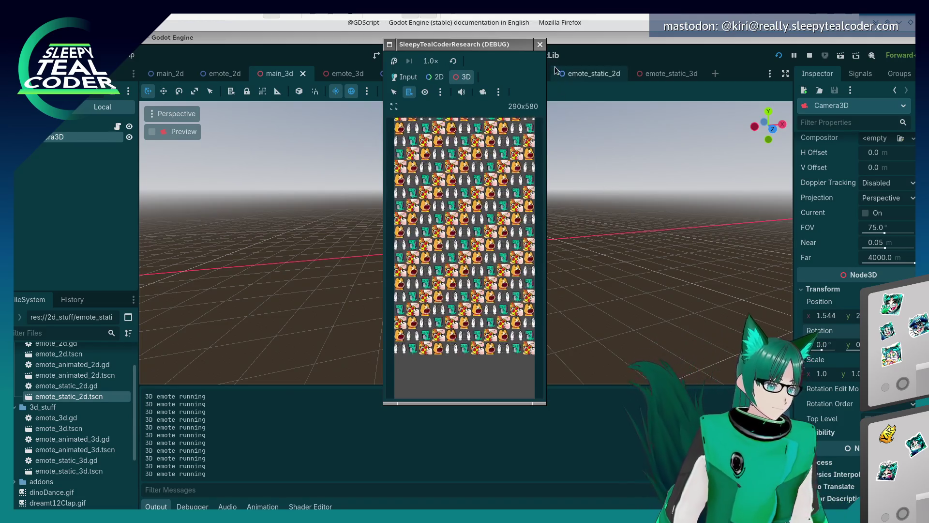
click(540, 44)
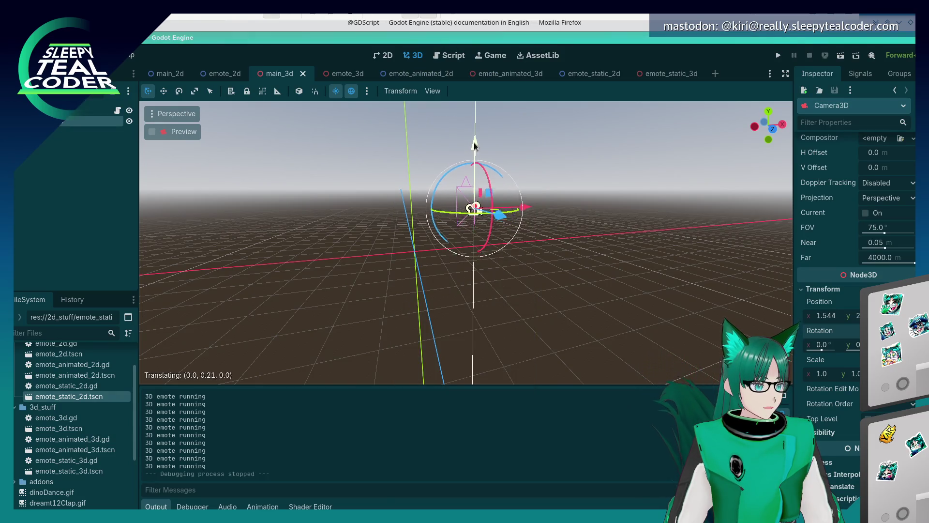
click(779, 55)
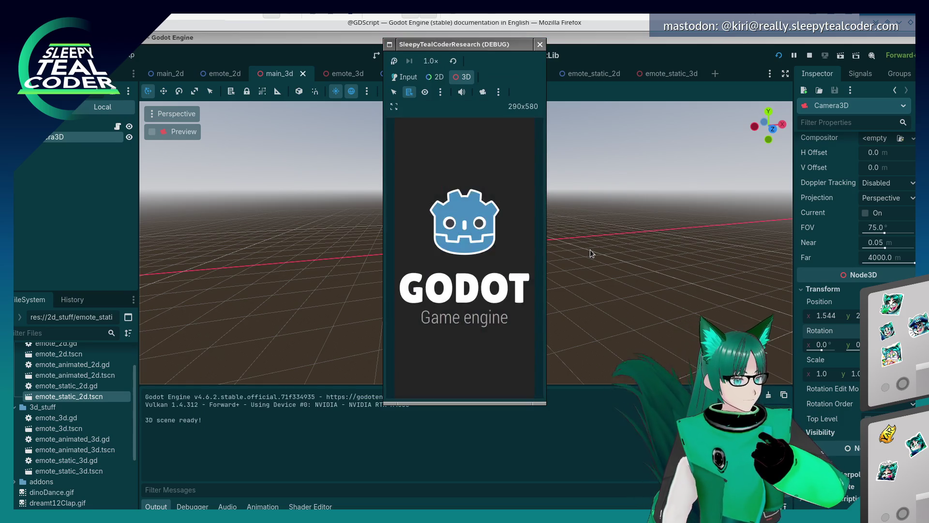
click(540, 44)
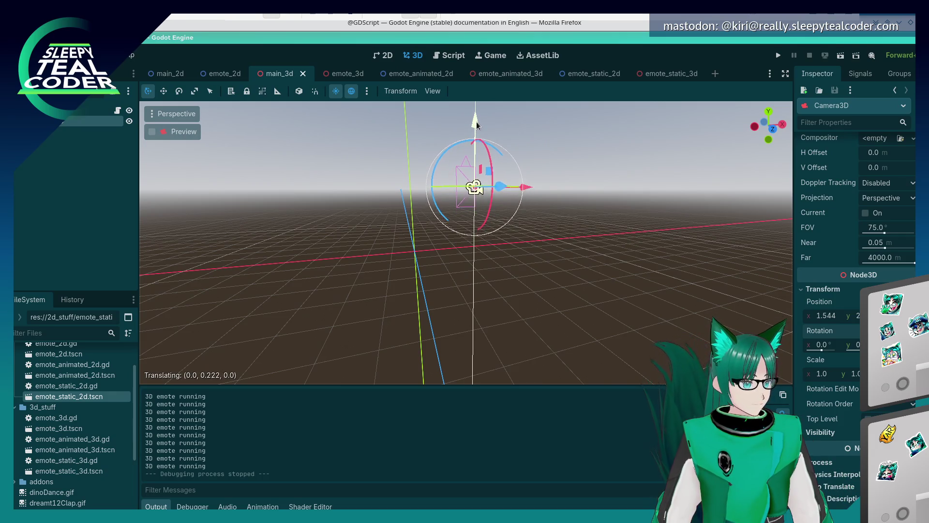
drag(476, 120, 476, 119)
click(780, 55)
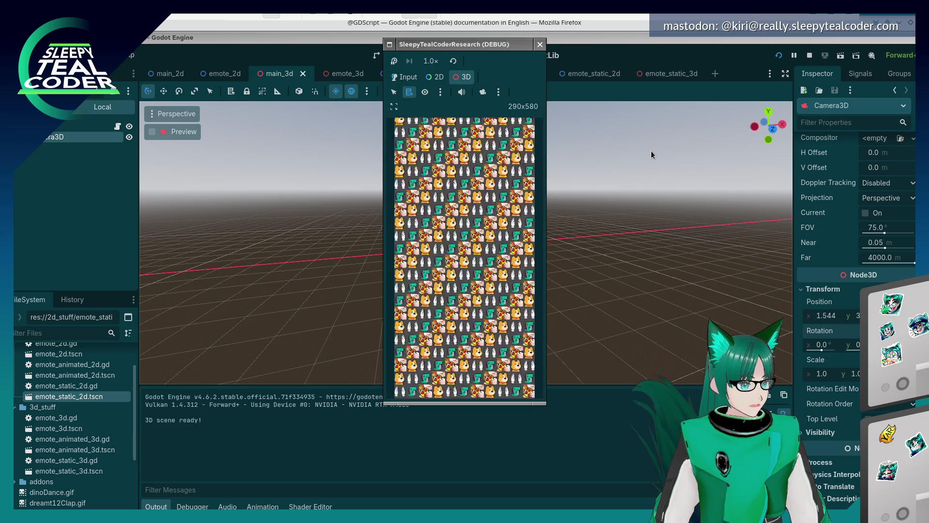
click(540, 45)
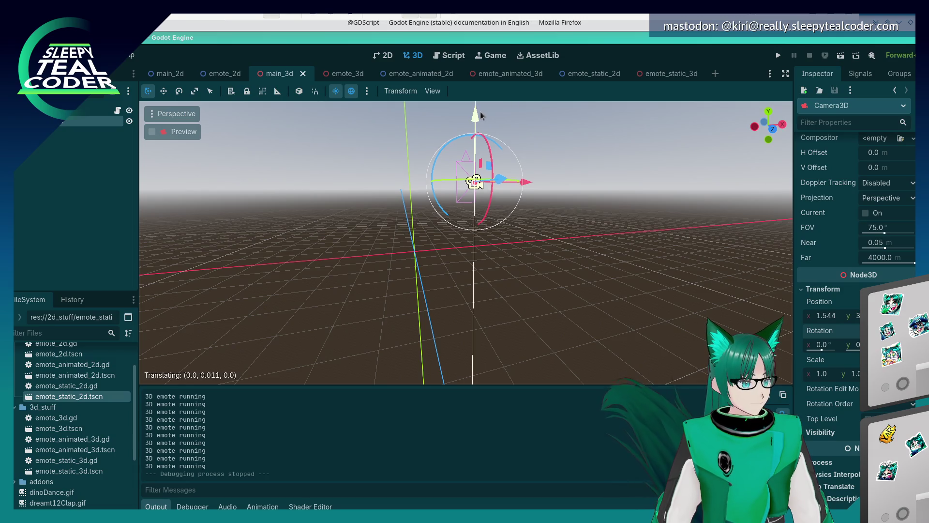
Raise the camera slightly higher, then zoom the game's overridden camera in and out to inspect the grid.
drag(482, 115, 487, 113)
click(773, 56)
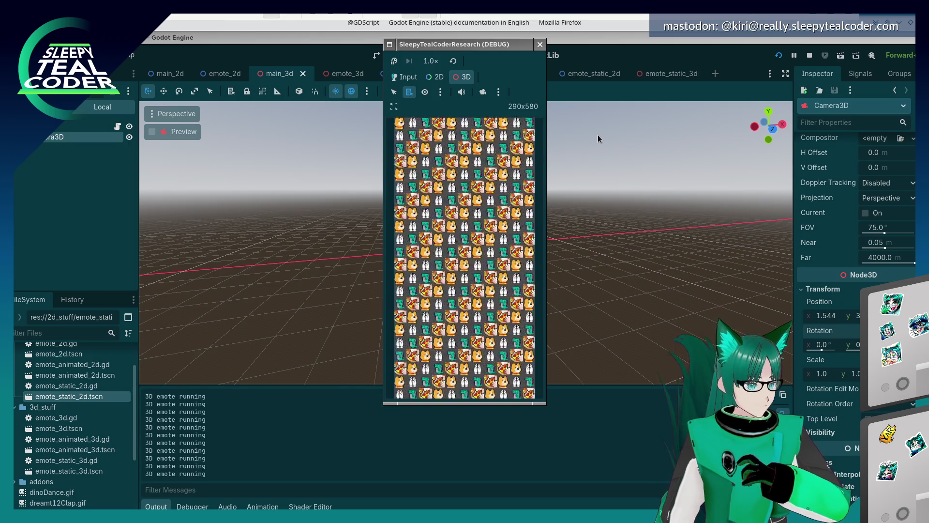
click(483, 91)
scroll(446, 245, down, 2)
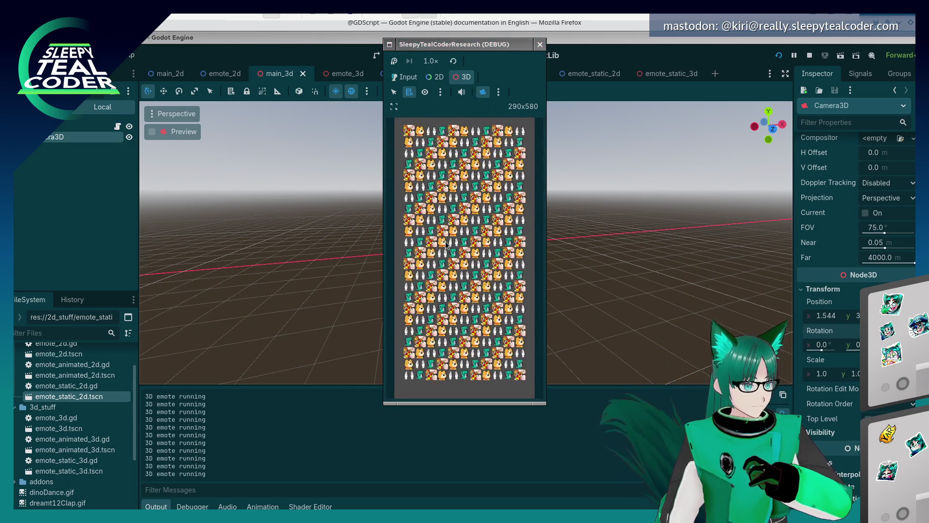
scroll(446, 245, up, 2)
scroll(446, 244, down, 2)
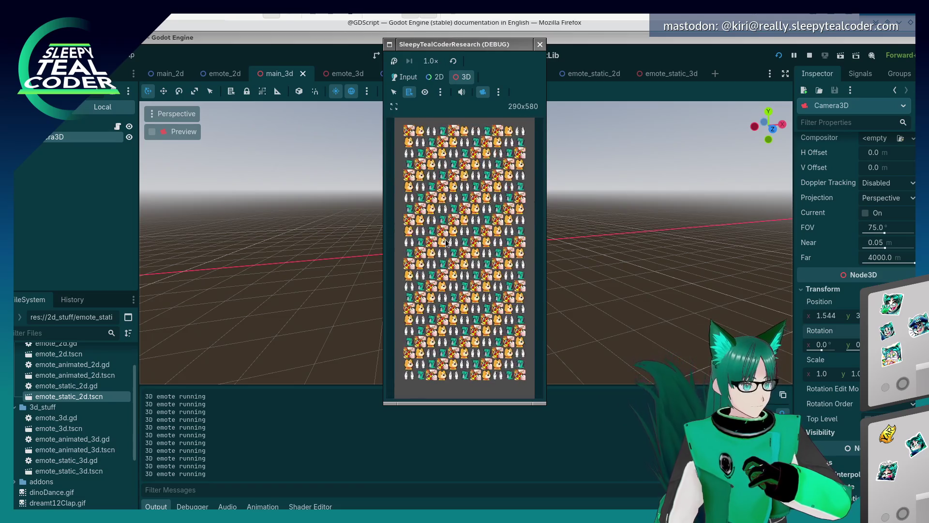
scroll(447, 244, up, 2)
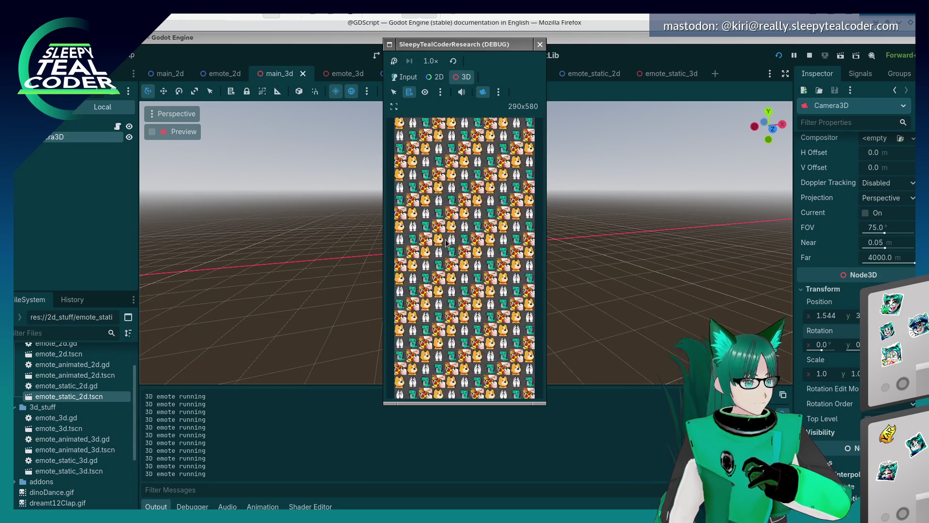
scroll(446, 243, down, 2)
scroll(446, 243, up, 2)
scroll(446, 241, down, 2)
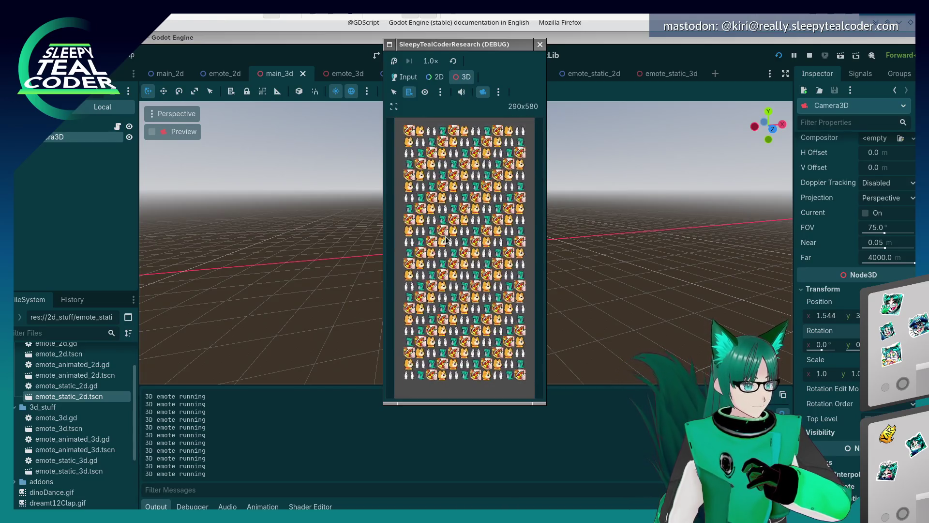
scroll(447, 241, up, 2)
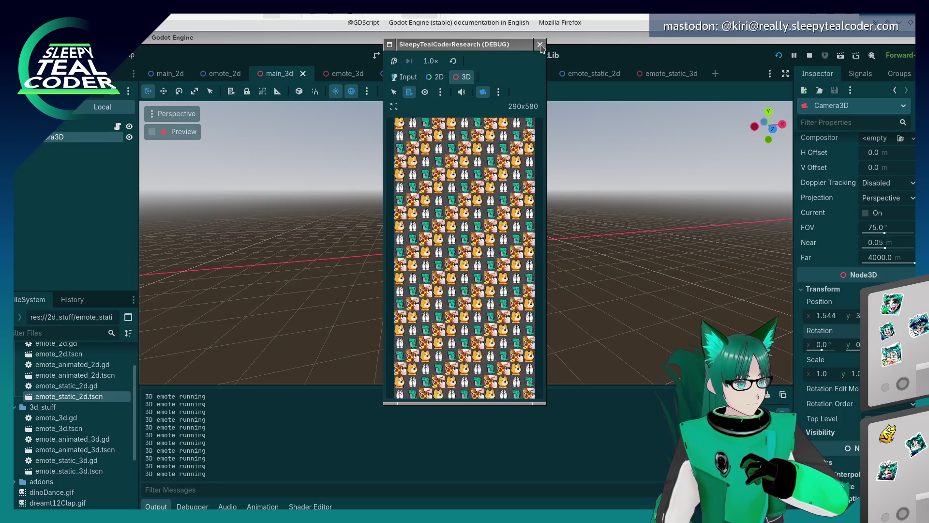
click(541, 45)
Nudge the camera along its Z axis twice, test-running the grid after each move.
drag(555, 205, 578, 220)
click(777, 56)
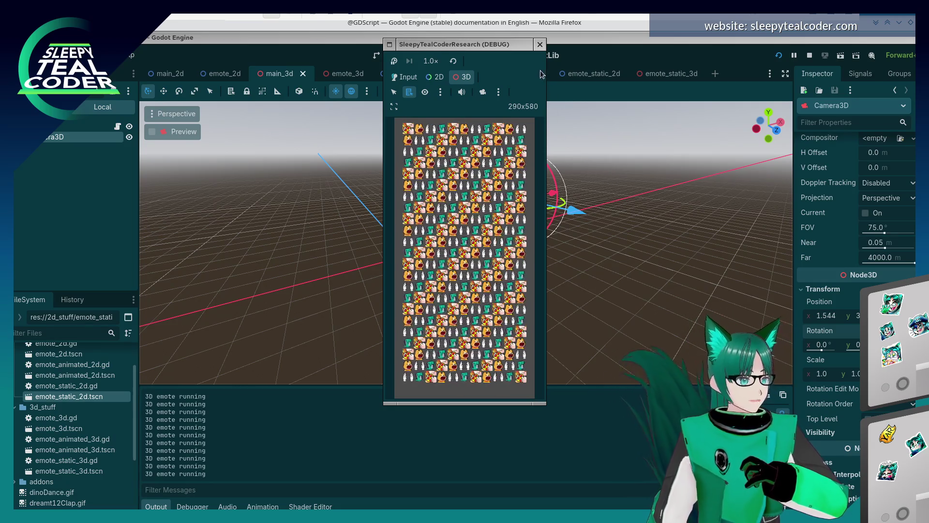
click(541, 44)
drag(574, 207, 566, 202)
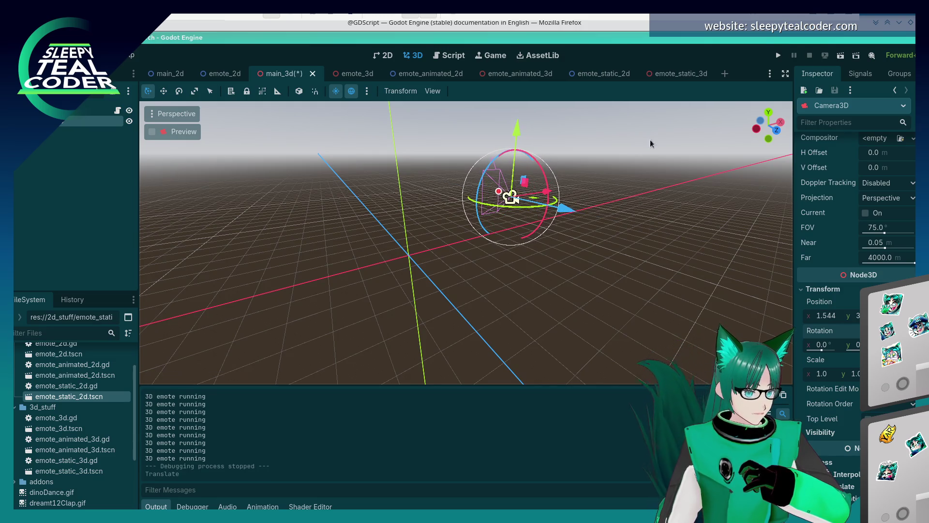
click(780, 57)
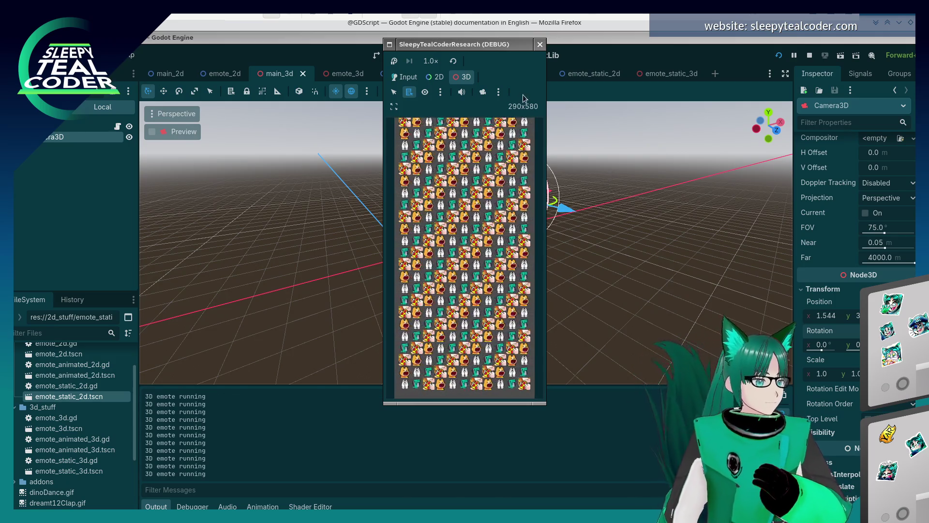
click(540, 44)
Raise the camera slightly along Y and rerun the game twice to check framing.
drag(634, 234, 580, 236)
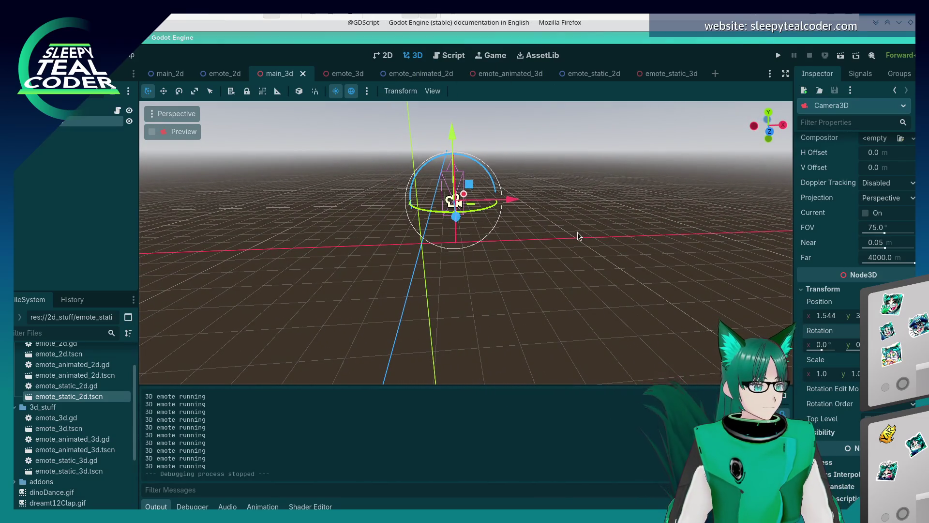
drag(456, 147, 507, 144)
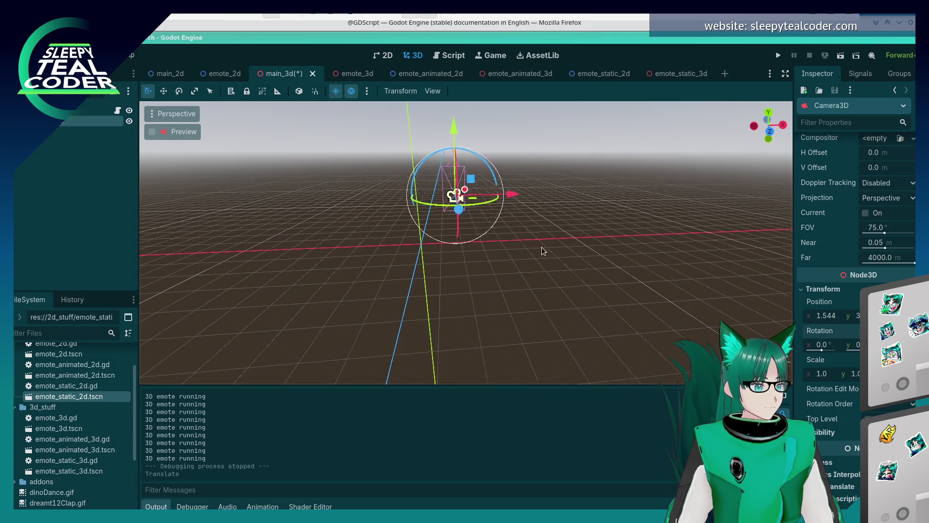
scroll(616, 191, down, 3)
key(F5)
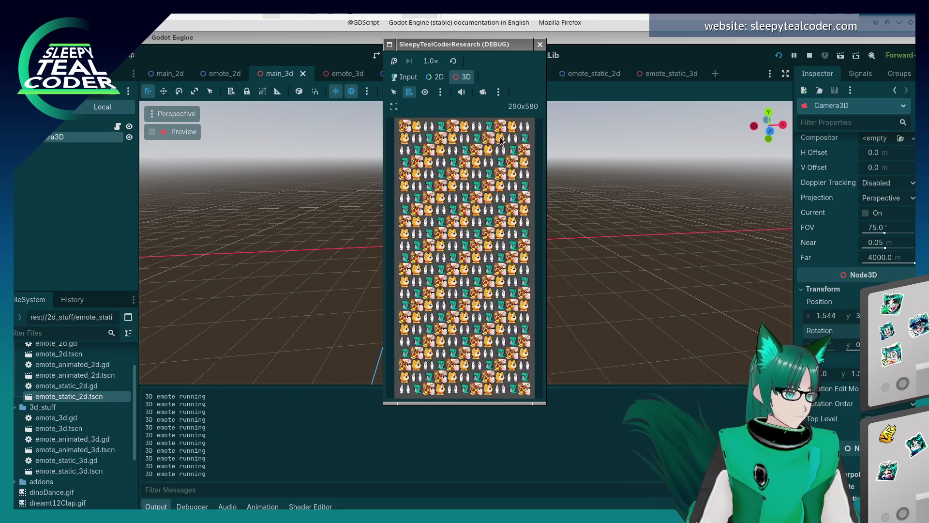
click(538, 45)
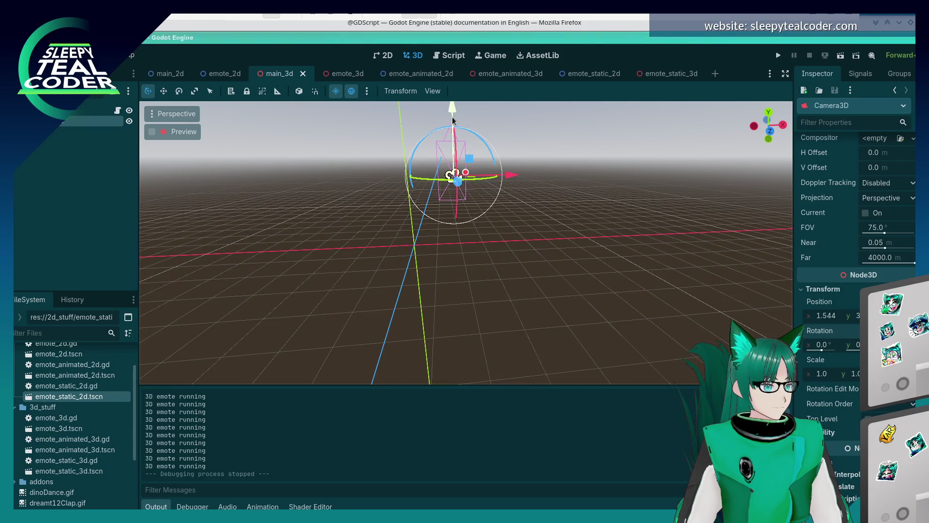
drag(452, 119, 453, 118)
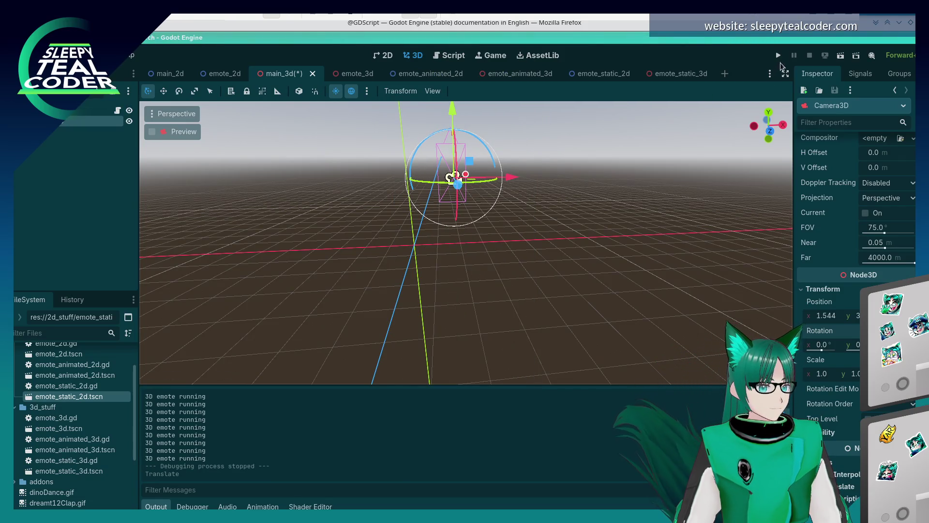
click(779, 56)
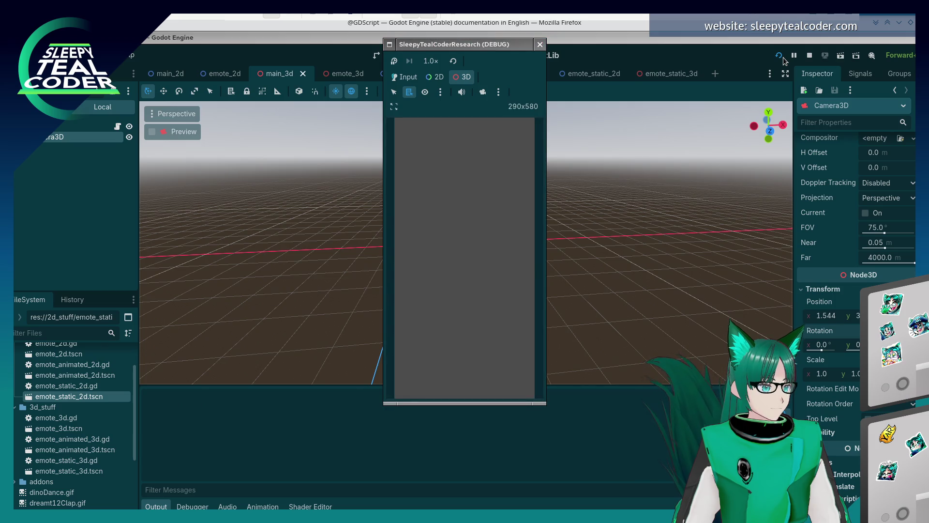
click(540, 44)
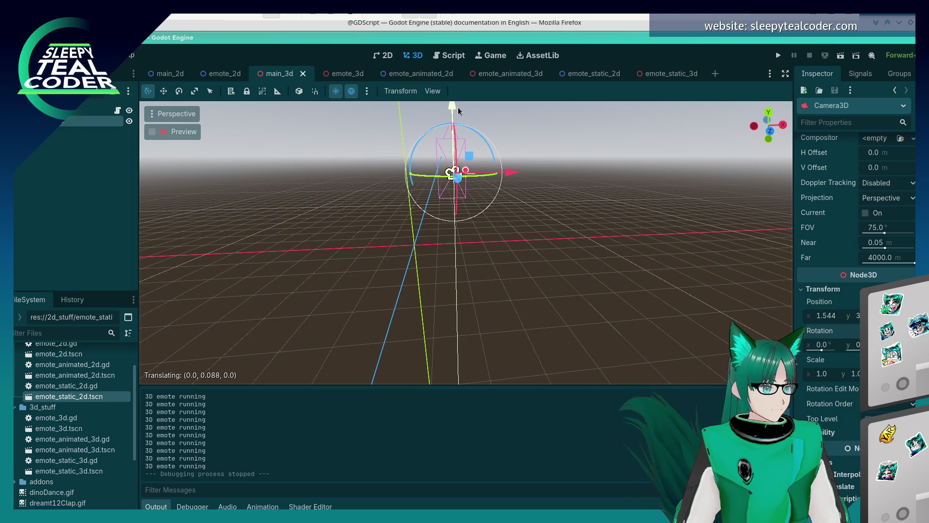
Make a final small vertical camera adjustment, rerun the grid, and stop the game.
drag(459, 112, 458, 110)
click(779, 56)
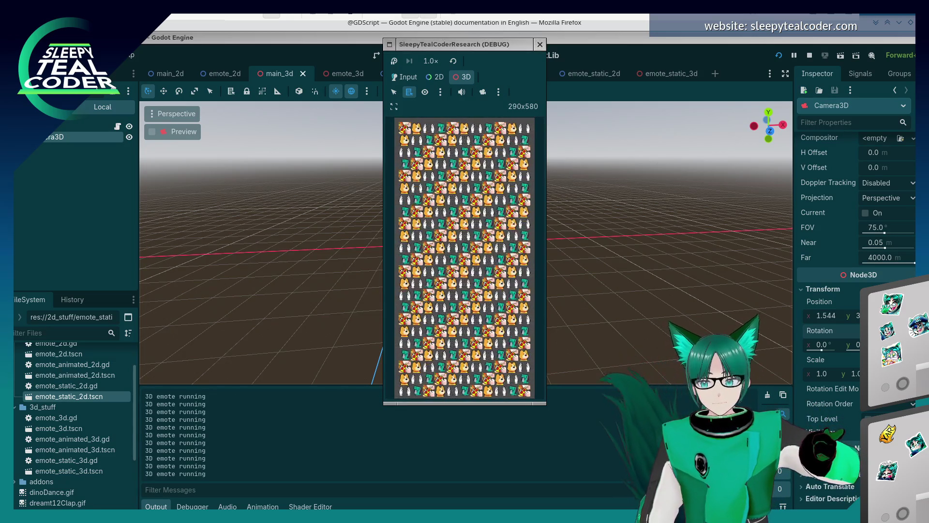
click(535, 50)
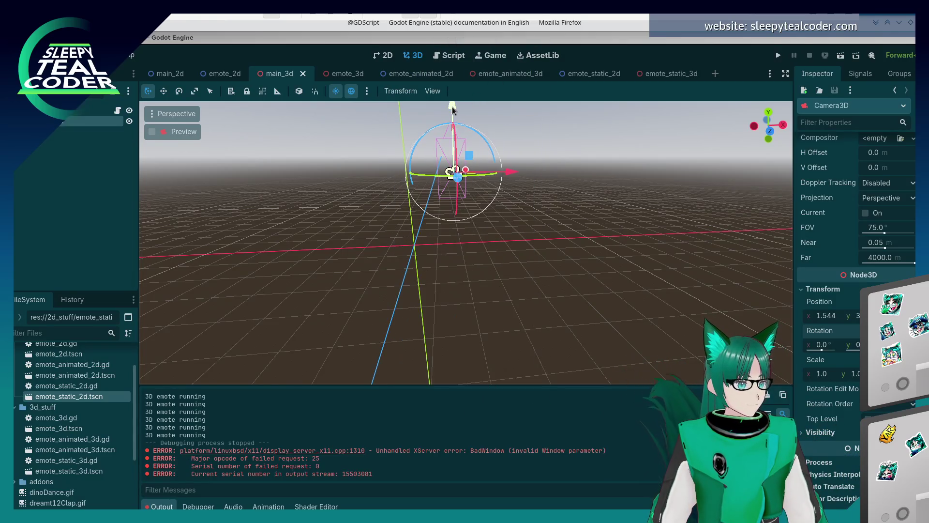
click(453, 110)
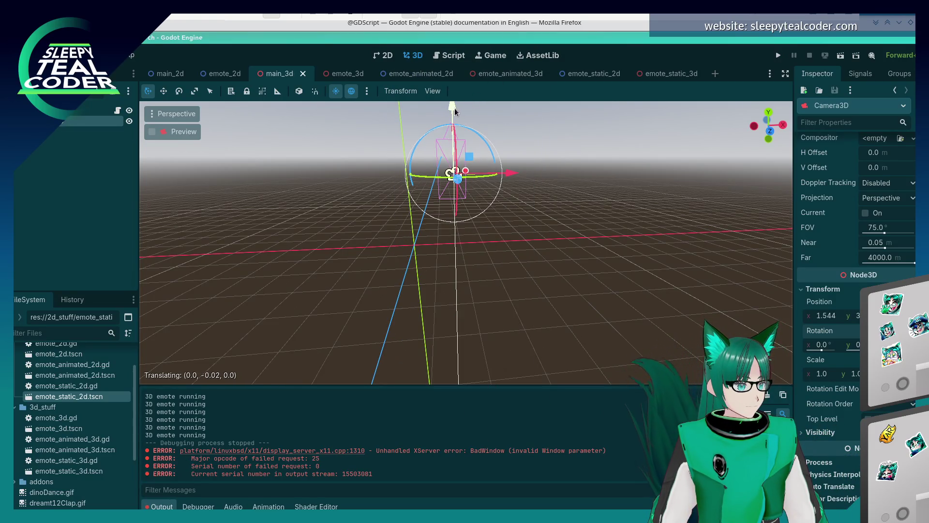
click(778, 55)
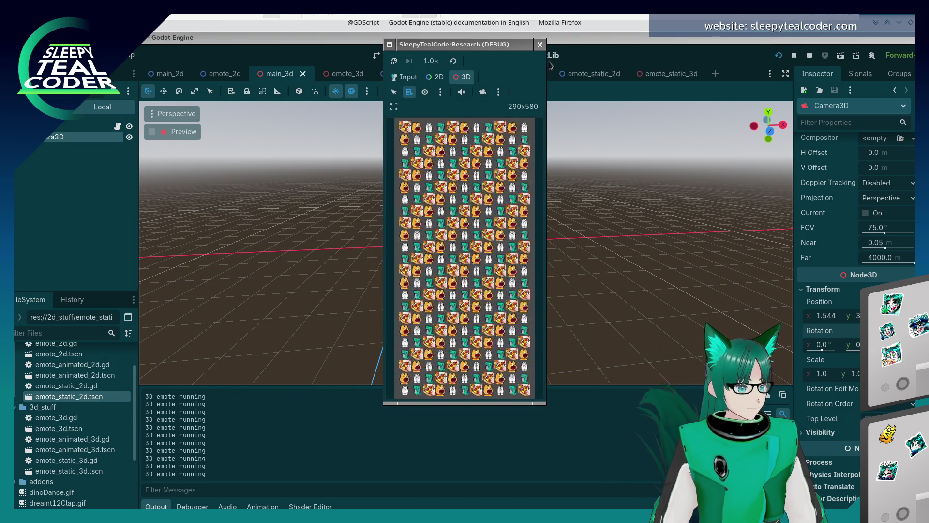
click(540, 44)
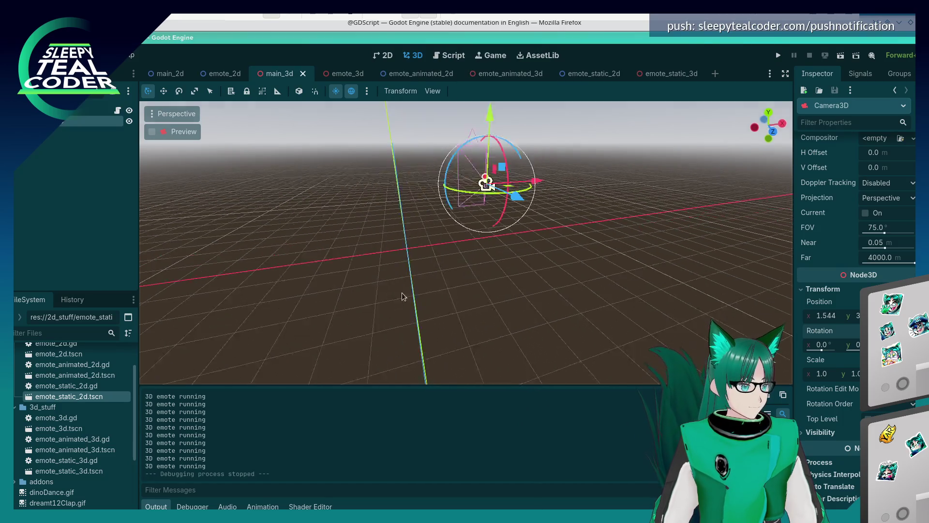
Shift the camera slightly left along X and test-run the grid twice.
drag(401, 296, 633, 244)
drag(661, 210, 653, 208)
click(779, 55)
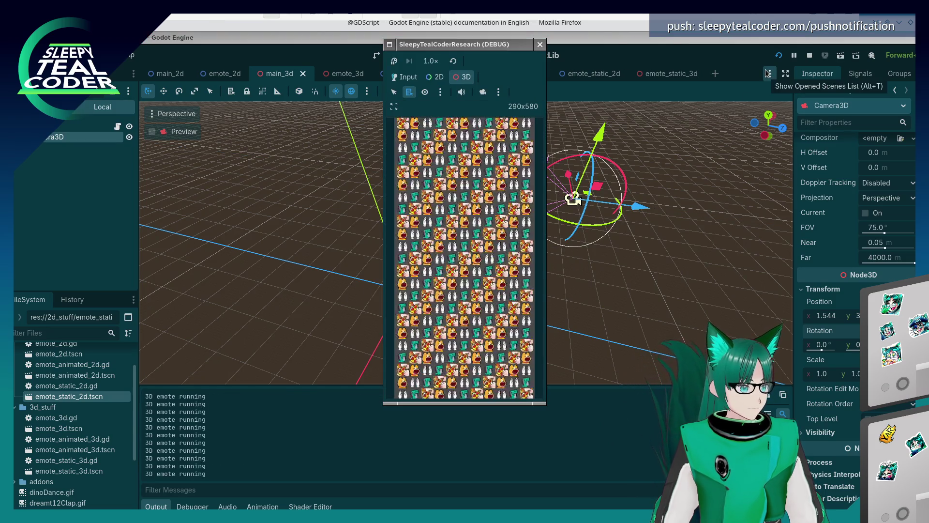
click(541, 44)
key(F5)
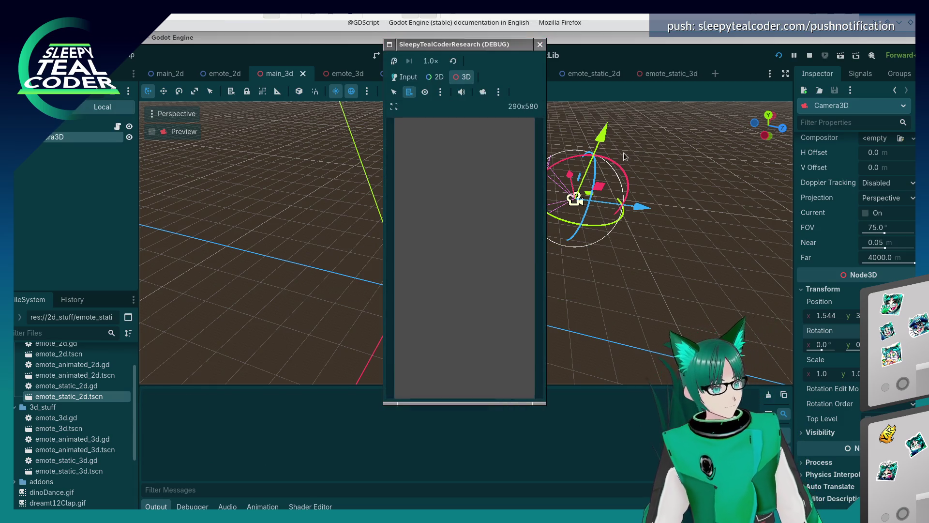
click(540, 44)
Nudge the camera about 0.045 along its depth axis and relaunch the game.
drag(645, 208, 647, 209)
key(F5)
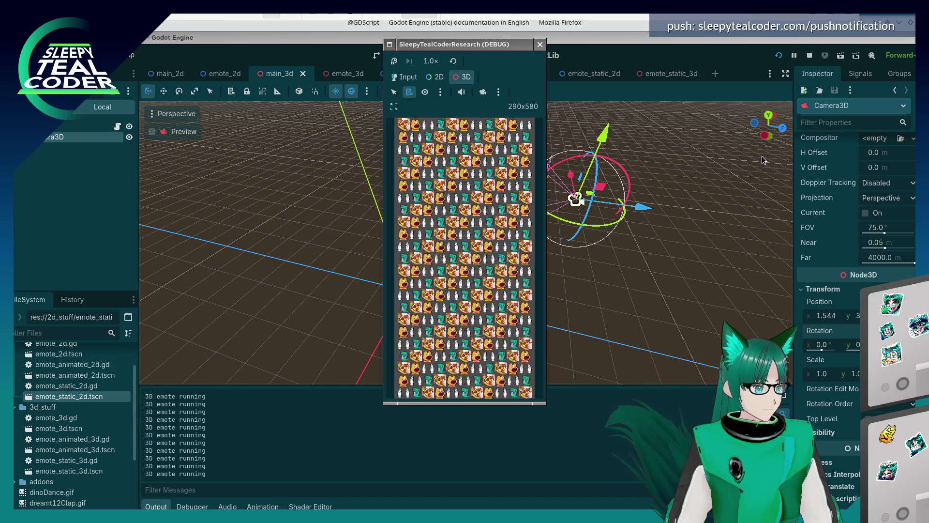
click(540, 45)
drag(643, 207, 647, 209)
click(779, 55)
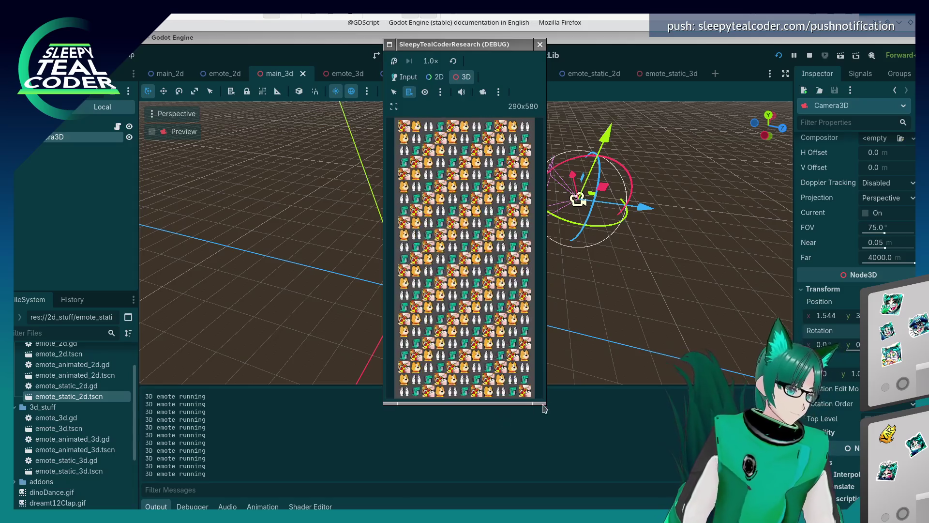
Resize the debug game window to 325x650, tuck the chat window aside, and stretch a screen ruler over it.
drag(544, 406, 632, 415)
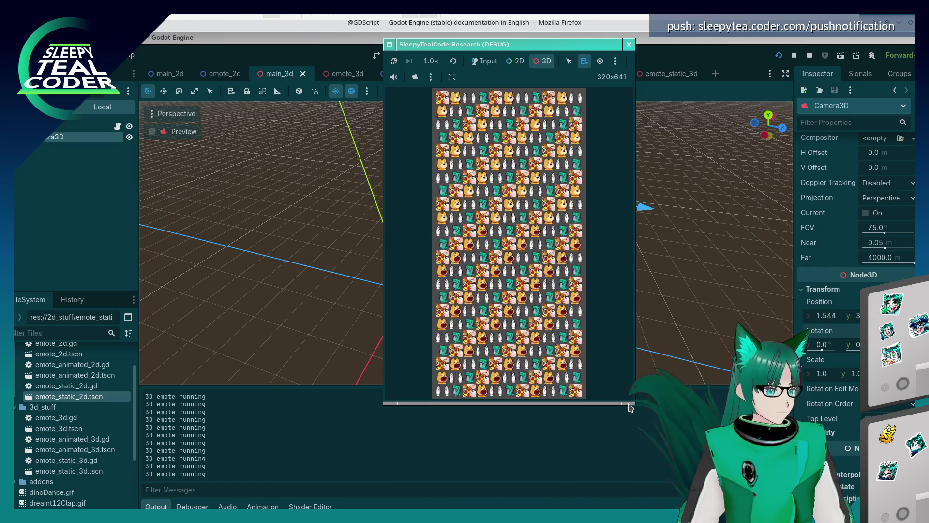
drag(617, 410, 617, 416)
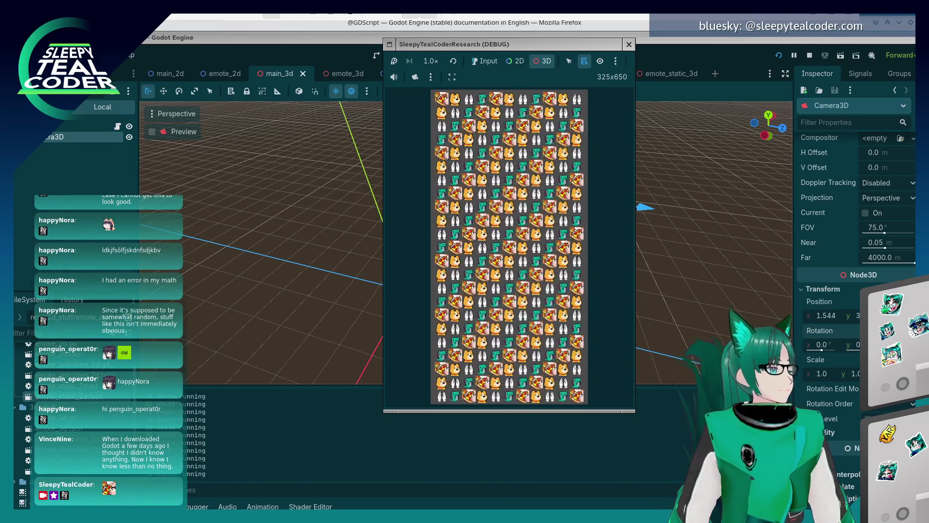
mouse_move(231, 18)
mouse_down()
mouse_move(255, 19)
mouse_move(284, 86)
mouse_move(284, 77)
mouse_move(365, 37)
mouse_move(306, 37)
mouse_up()
drag(404, 324, 325, 312)
mouse_move(279, 43)
mouse_down()
mouse_move(325, 47)
mouse_move(394, 0)
mouse_move(384, 0)
mouse_up()
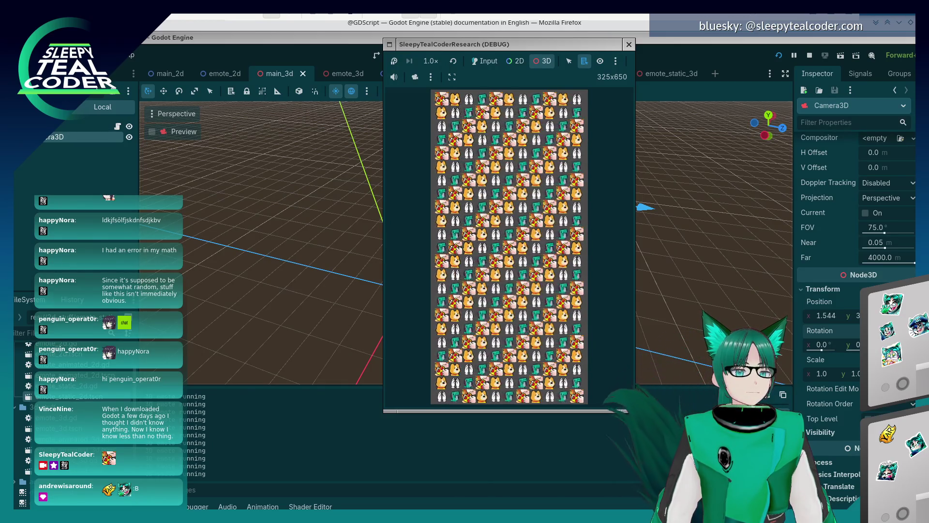
drag(686, 153, 556, 117)
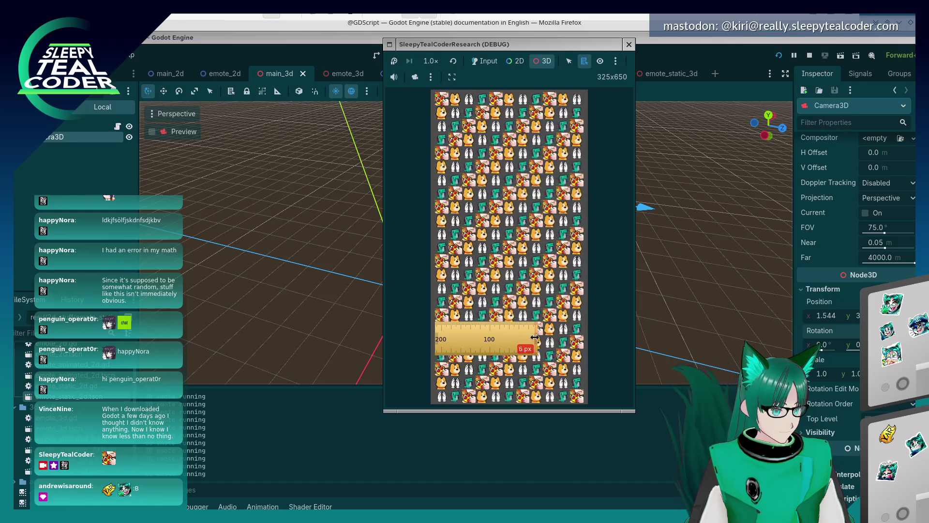
Measure the emote grid at 157 px with the ruler, remove it, and enable the game camera override.
right_click(535, 336)
click(524, 337)
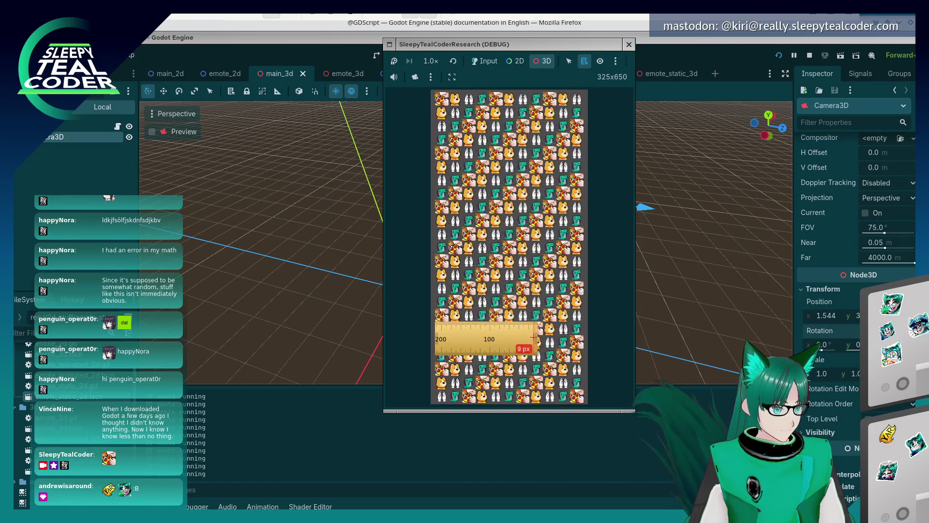
drag(541, 337, 573, 338)
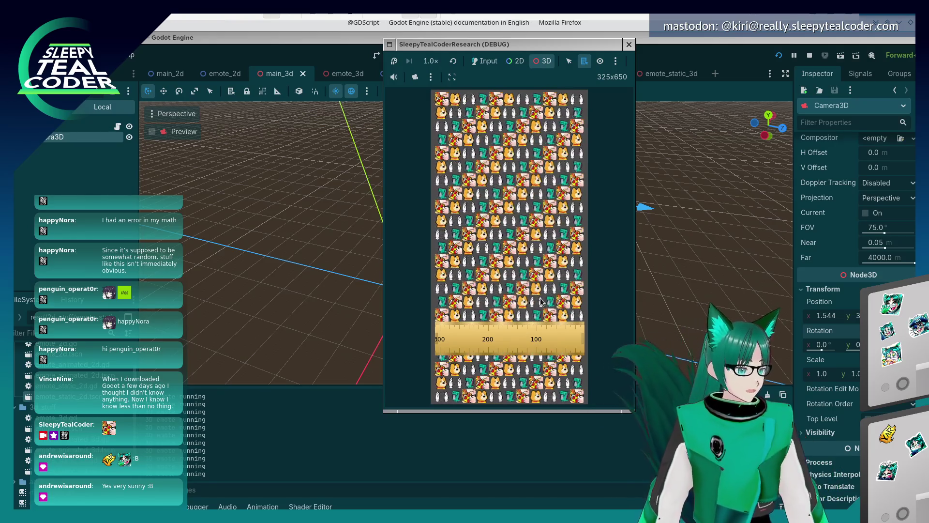
click(508, 339)
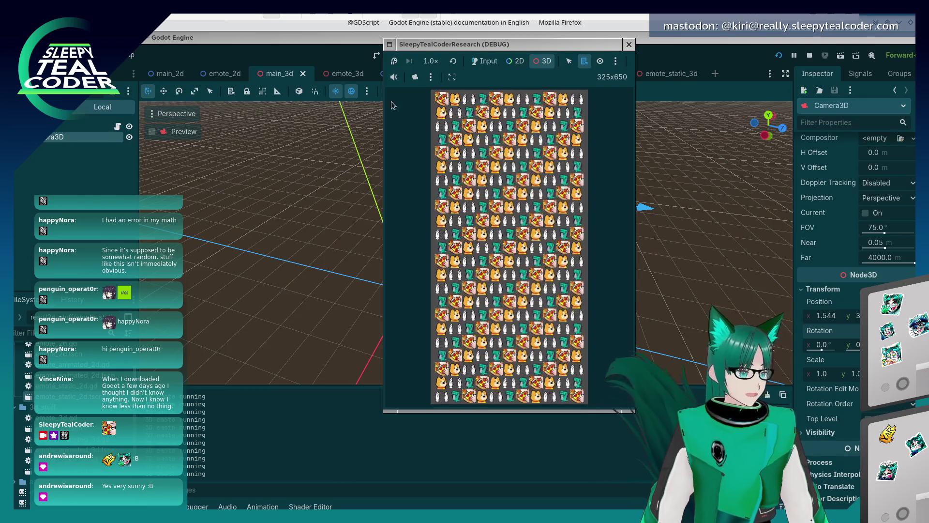
click(415, 77)
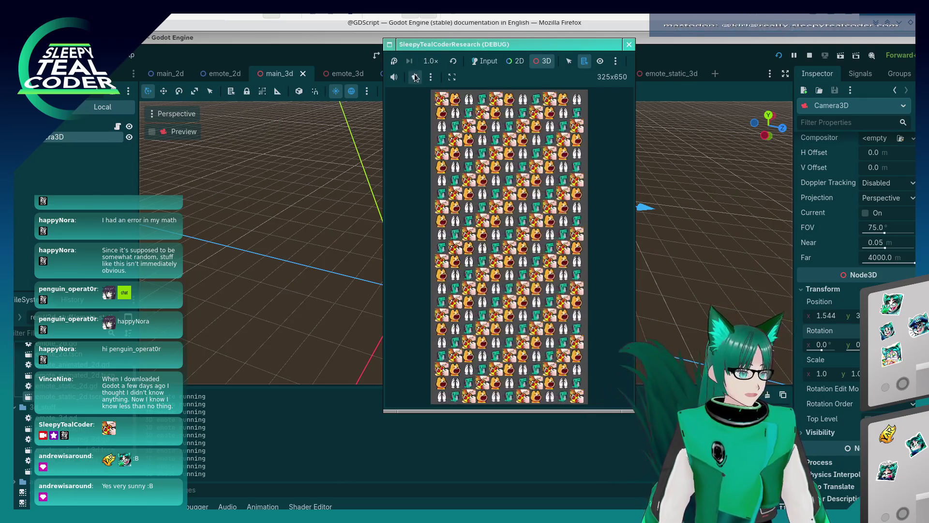
Orbit the overridden game camera to view the emote grid tilted and then edge-on, clearing the sprite selection.
click(500, 208)
mouse_move(500, 209)
mouse_down()
mouse_move(519, 225)
mouse_move(520, 213)
mouse_up()
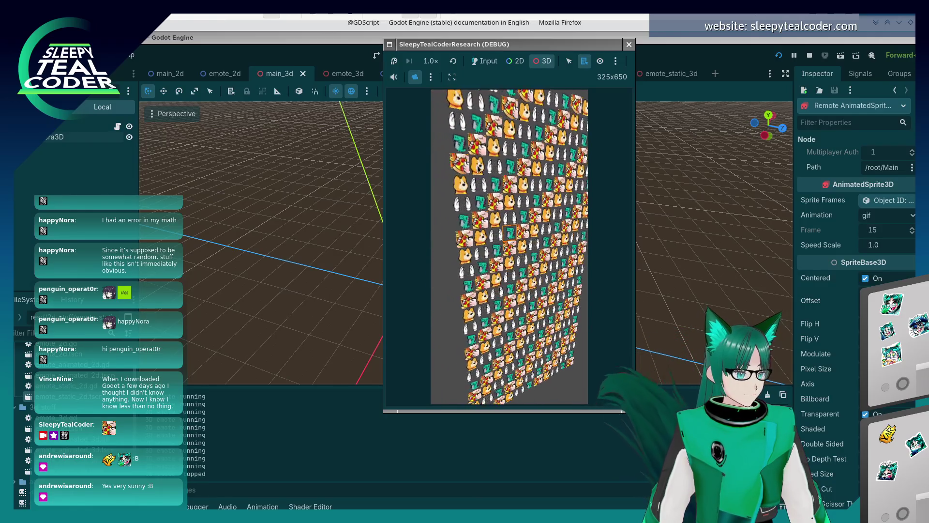
click(569, 60)
click(519, 207)
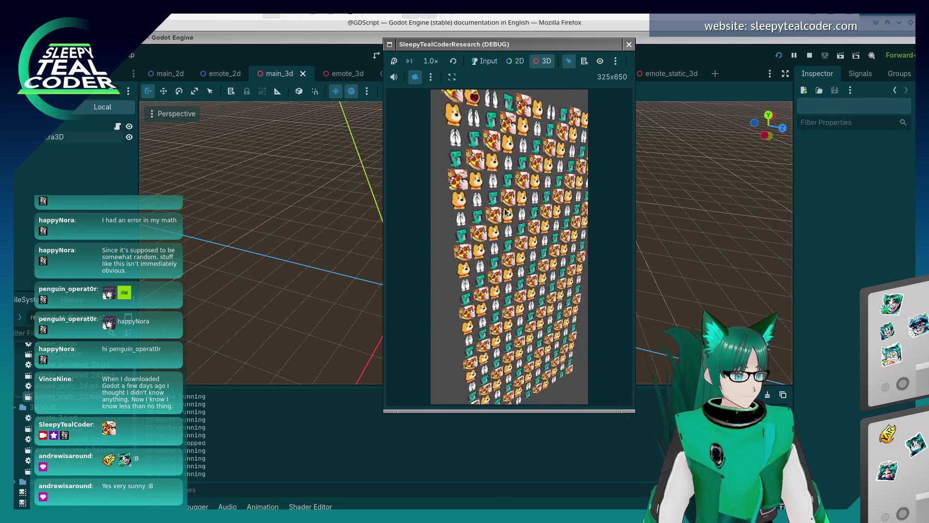
drag(511, 213, 457, 234)
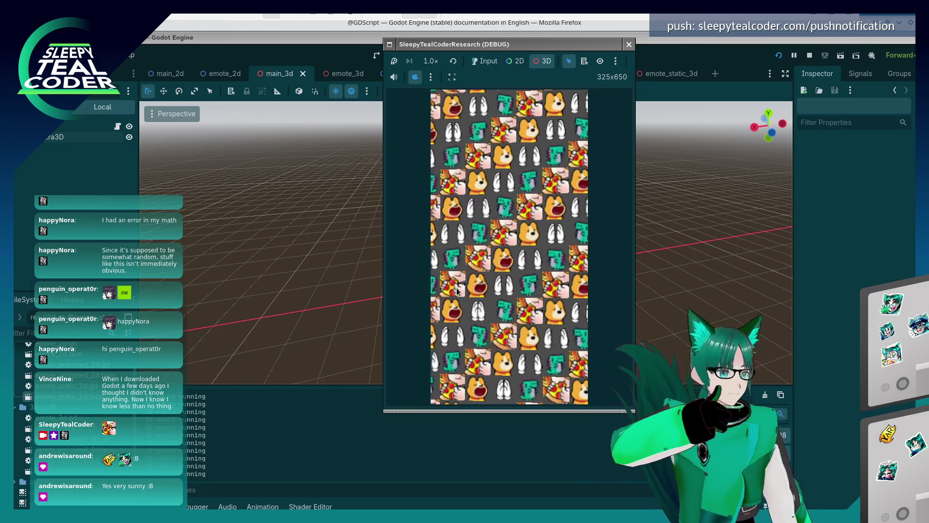
Toggle the game's emotes running, stopped and running again while watching the Output log.
click(433, 300)
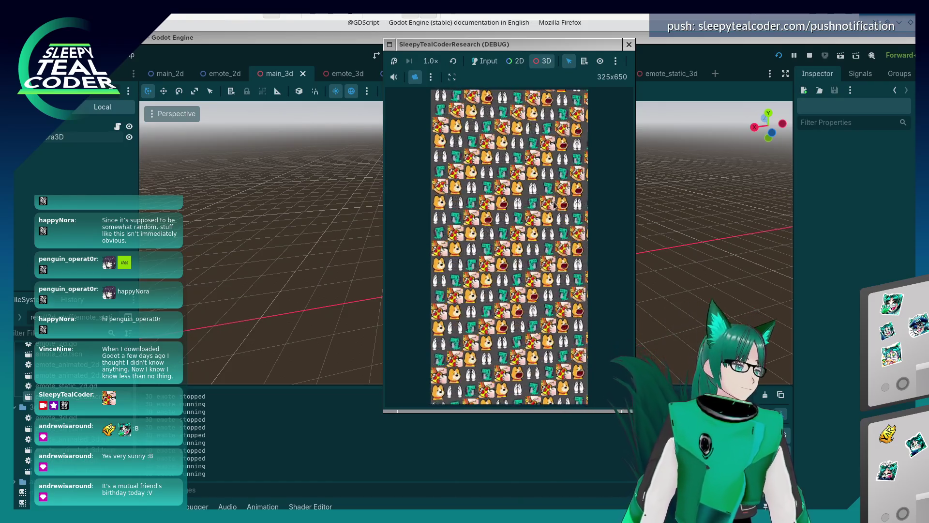
click(523, 247)
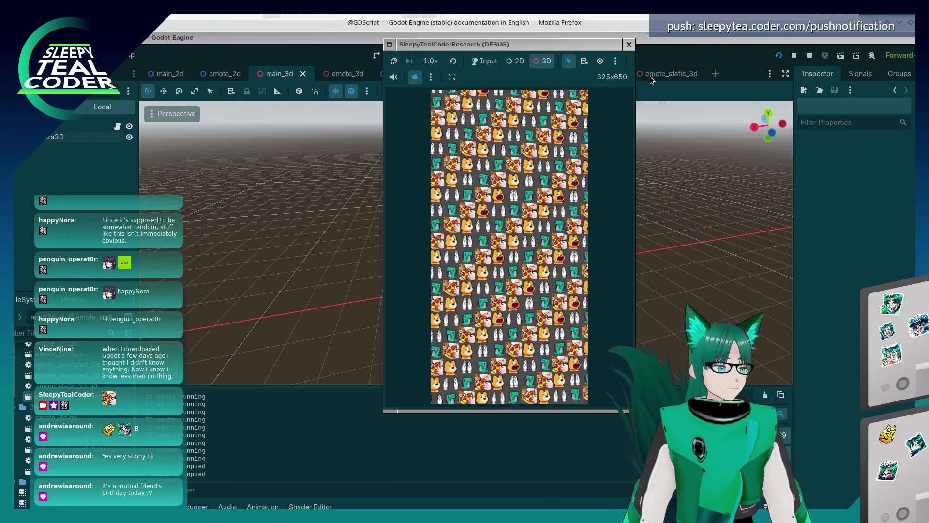
click(547, 258)
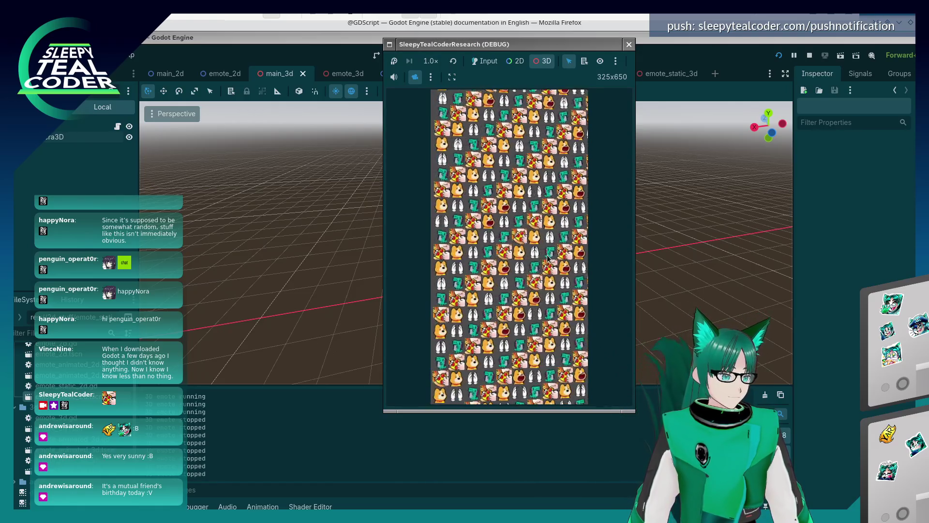
click(547, 247)
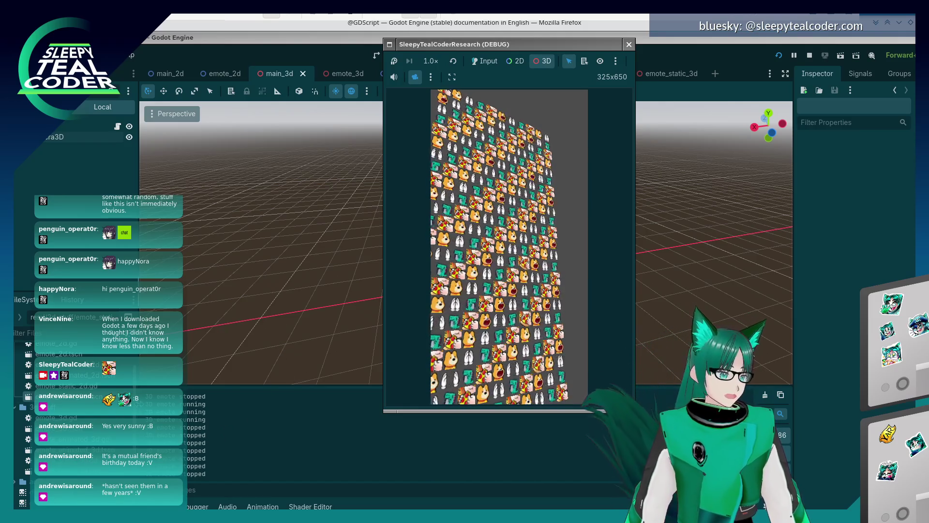
Stop the current game, rerun the emote grid briefly, then close it to end debugging.
key(F8)
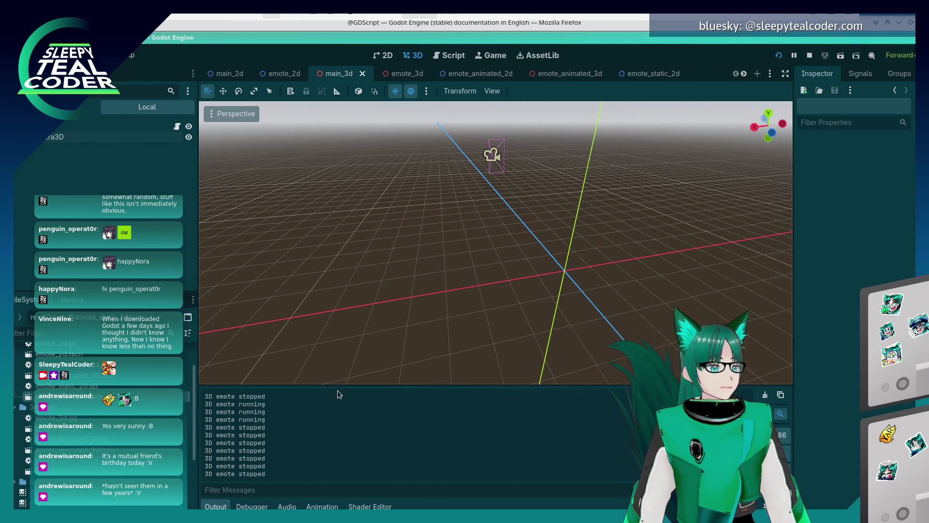
key(alt+Tab)
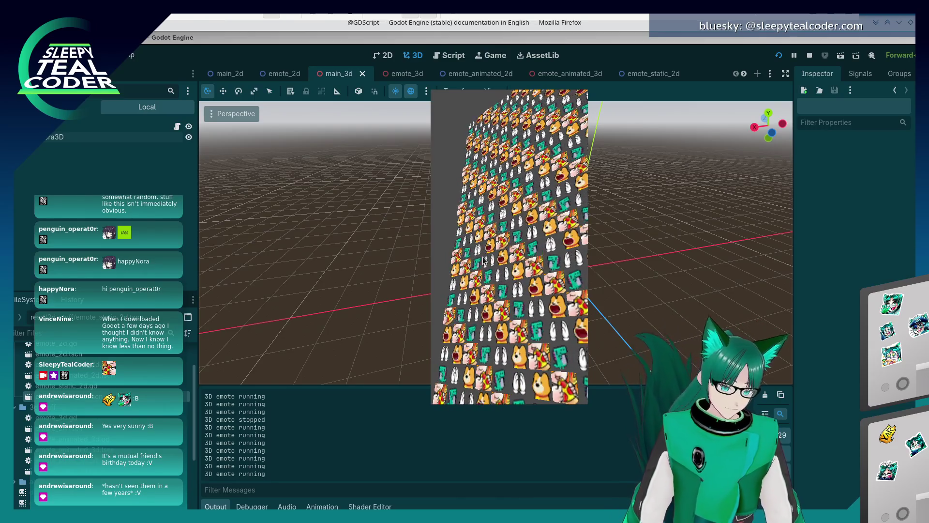
key(Escape)
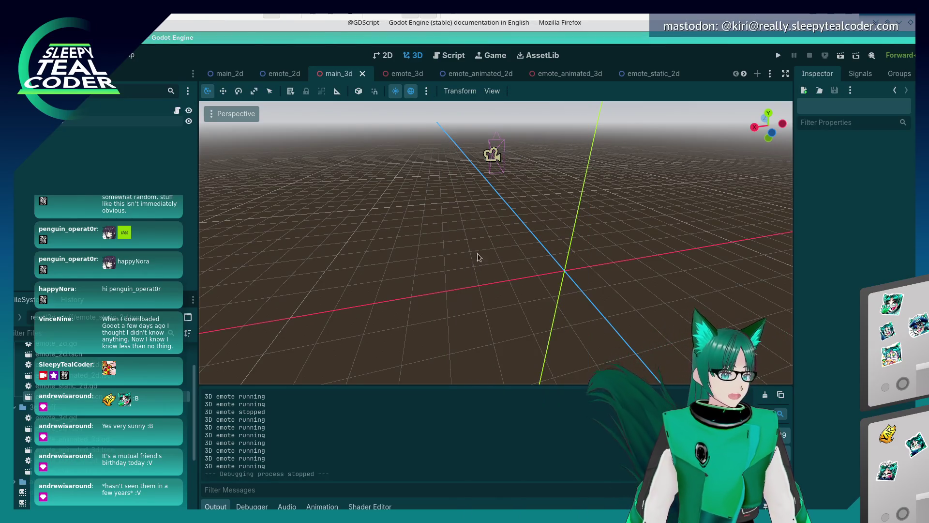
click(779, 56)
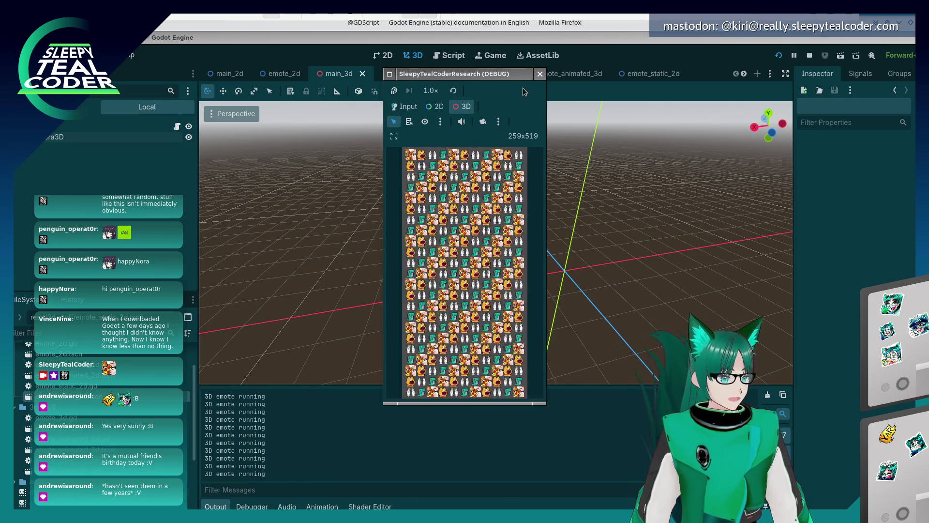
click(540, 74)
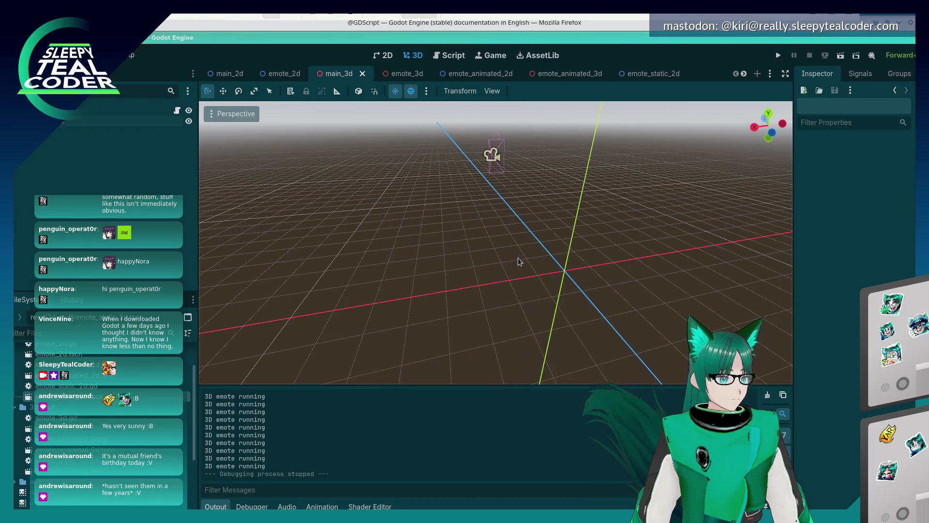
Select the Camera3D and drag it a short way along its blue Z axis.
drag(477, 182, 809, 187)
click(481, 185)
mouse_move(440, 267)
mouse_down()
mouse_move(512, 291)
mouse_move(597, 261)
mouse_up()
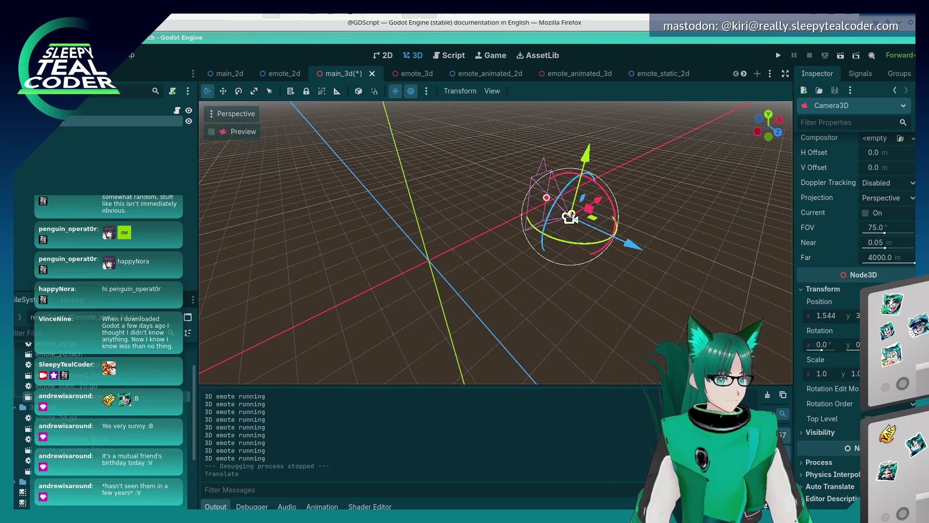
drag(895, 315, 906, 315)
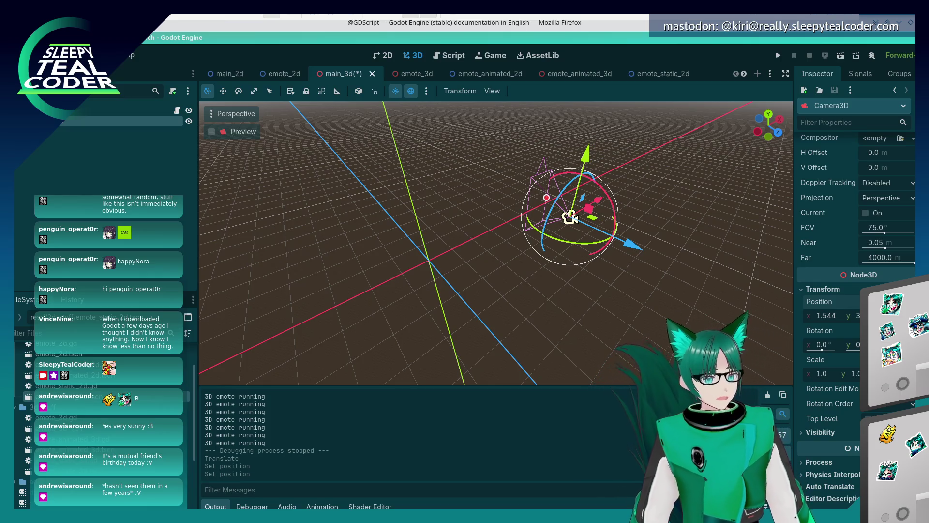
Test-run the emote grid from the moved camera, then stop the game.
click(779, 55)
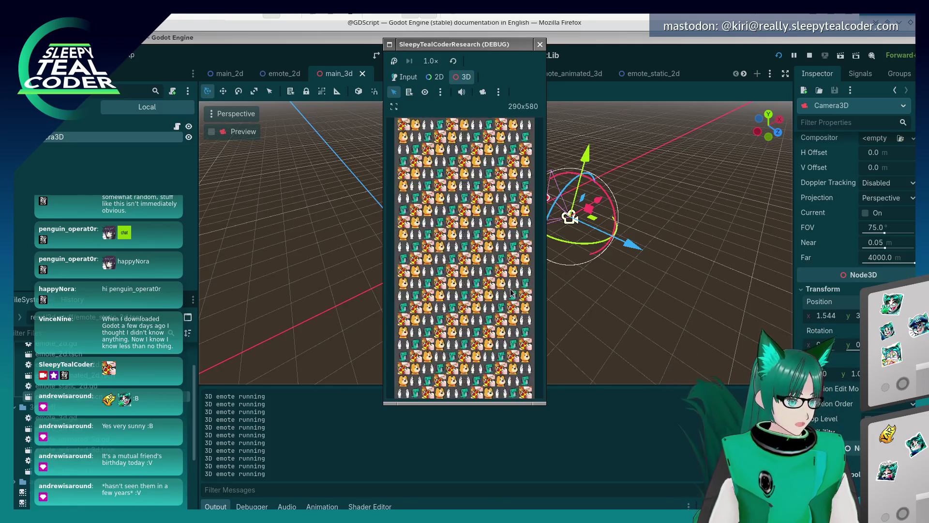
click(483, 93)
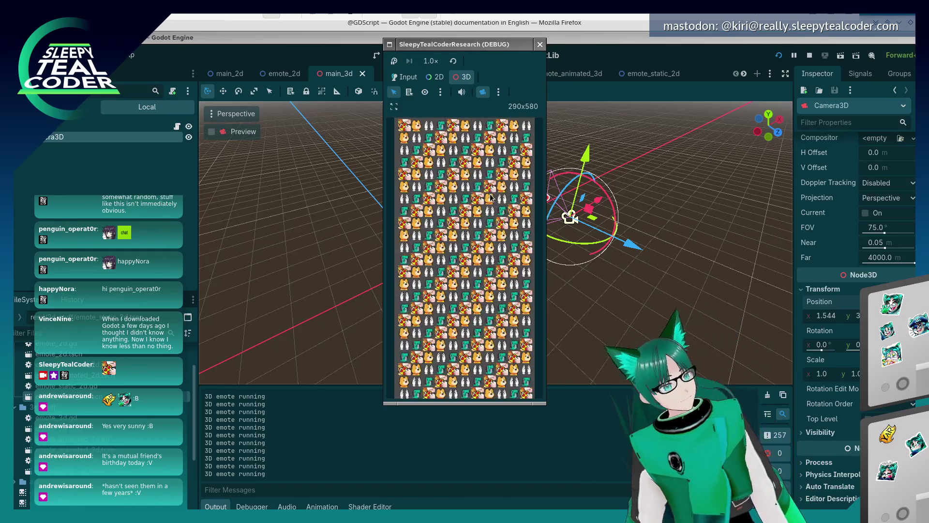
click(540, 45)
click(53, 55)
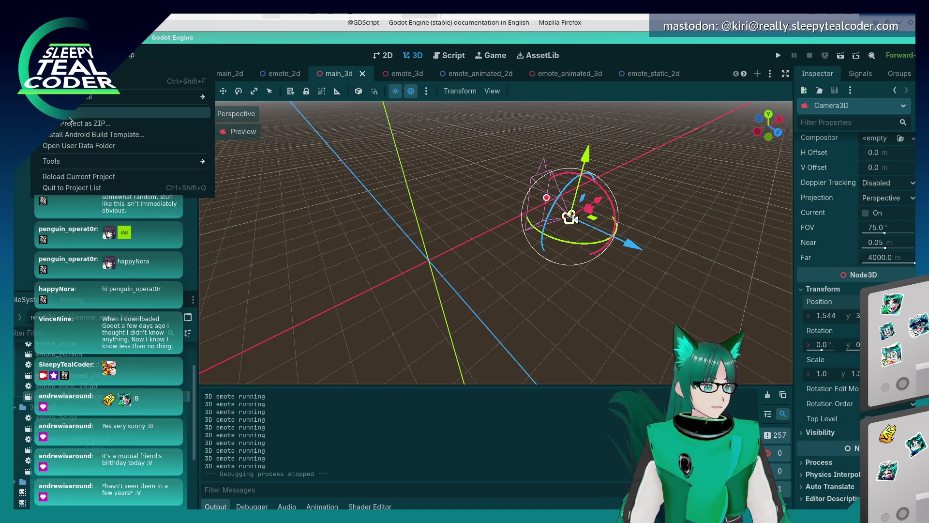
Export all presets as a Release build for Linux (Runnable), then switch to Konsole.
click(68, 117)
click(587, 446)
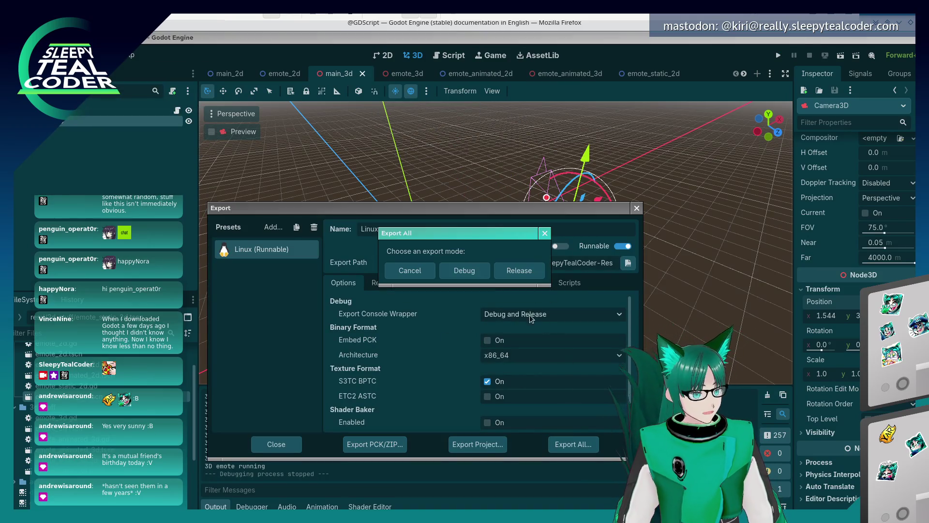
click(519, 271)
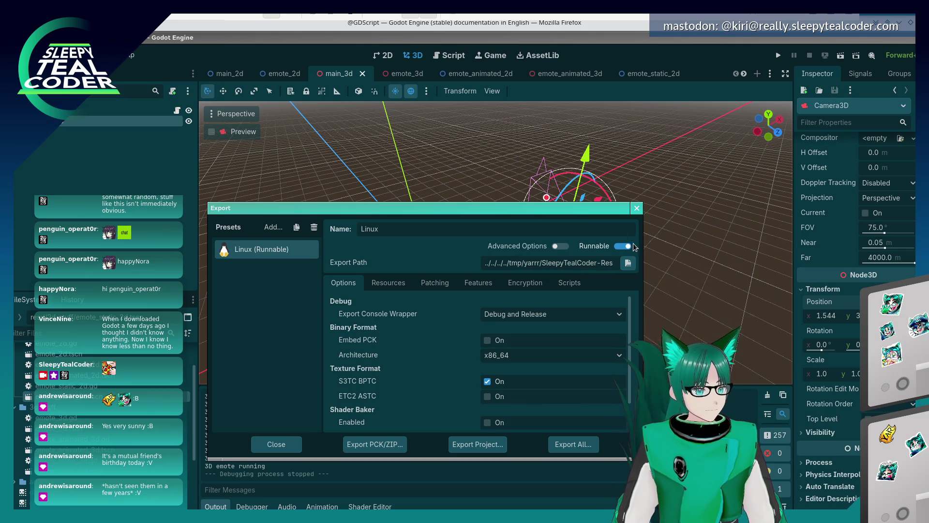
click(637, 211)
key(alt+Tab)
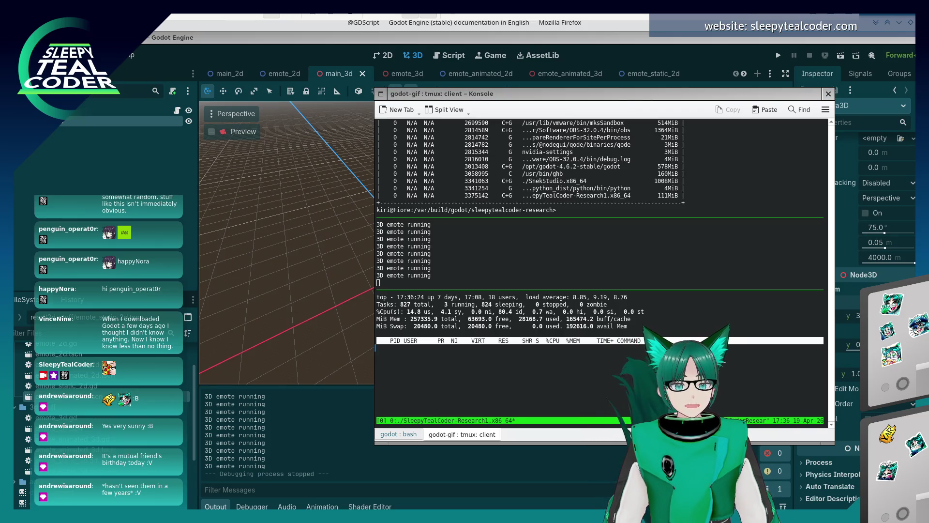
Move the standalone game window to the left and focus Konsole's lower top pane.
drag(484, 107, 291, 57)
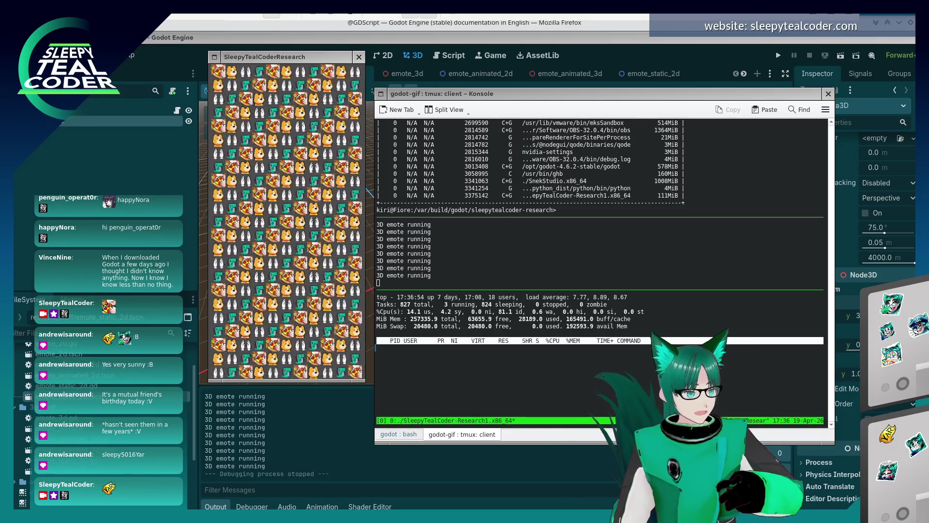
click(678, 322)
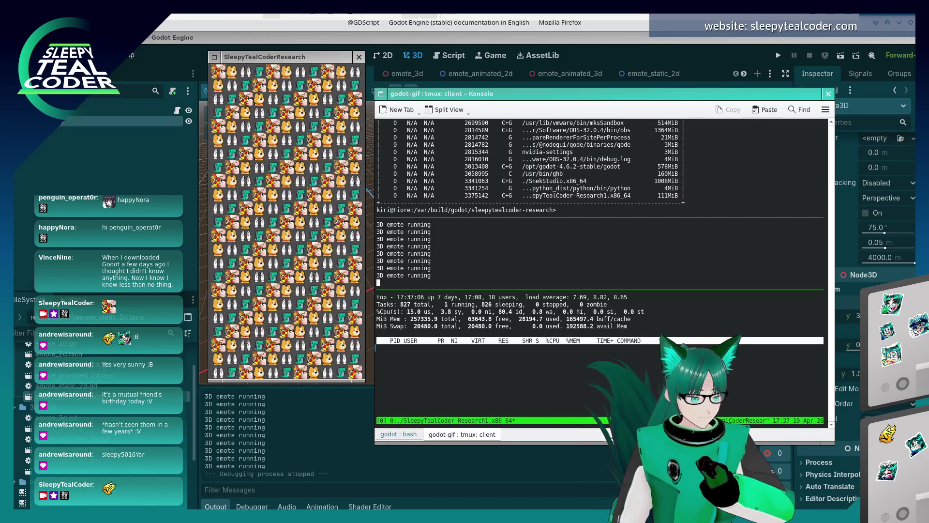
click(600, 378)
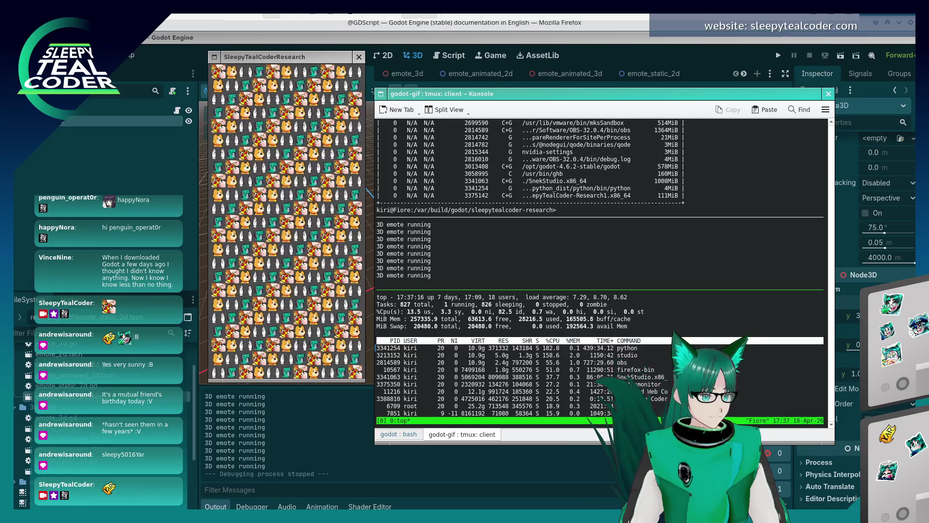
Filter top to processes matching COMMAND=Sleepy.
key(shift+o)
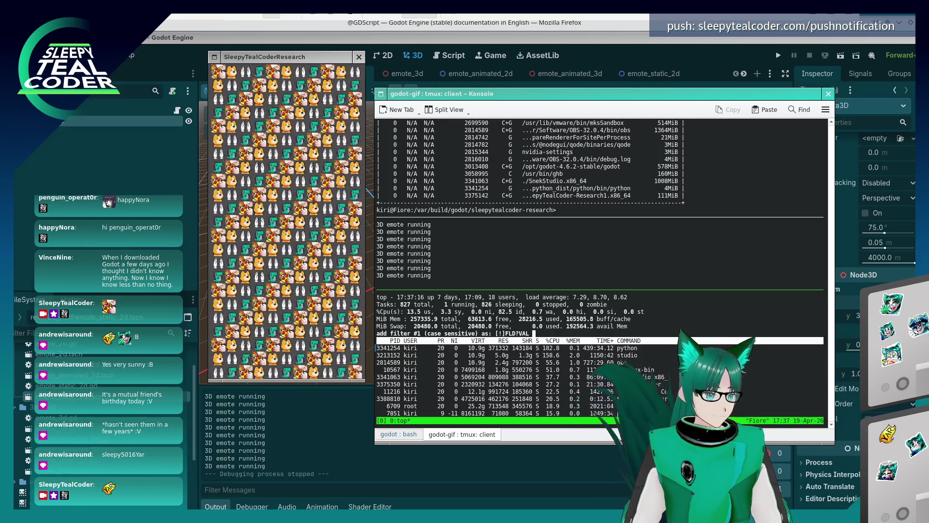
text(COM)
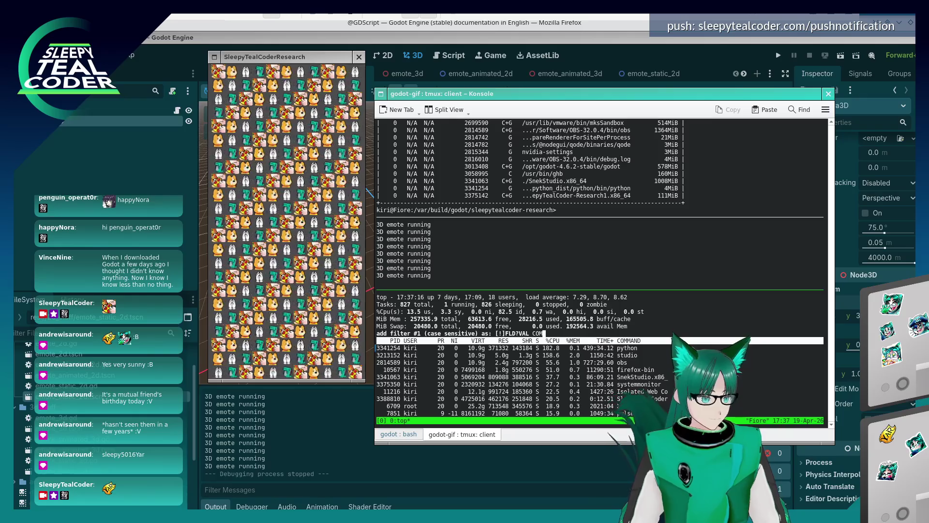
text(MAND=Sleepy)
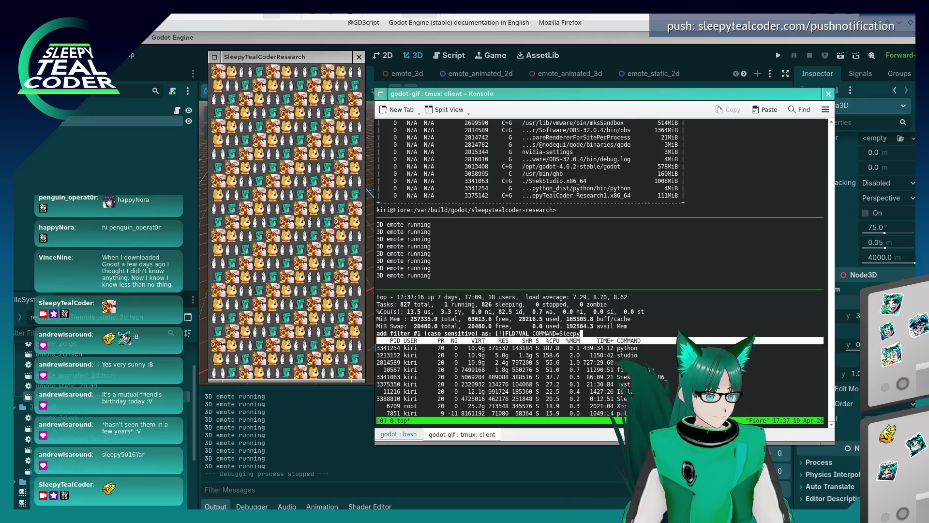
key(Return)
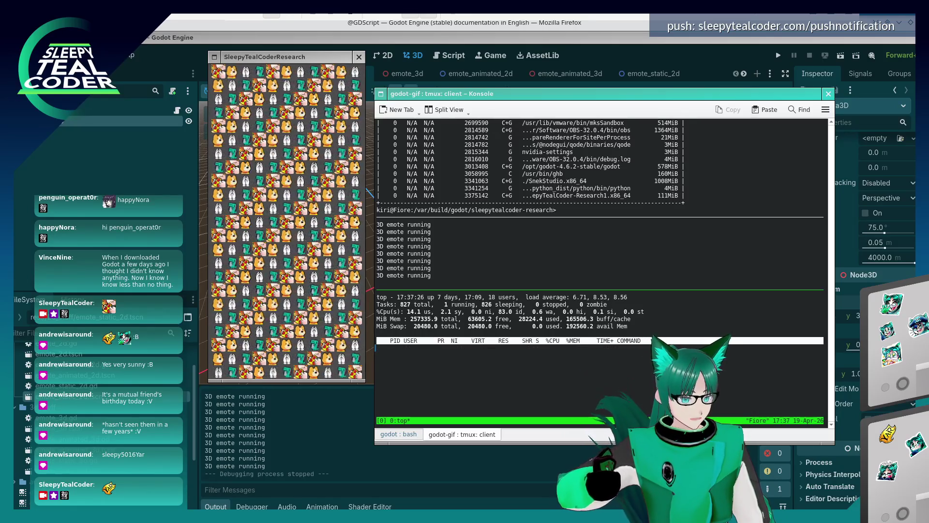
Switch to the upper tmux pane and run nvidia-smi to check GPU usage.
key(ctrl+b)
key(Up)
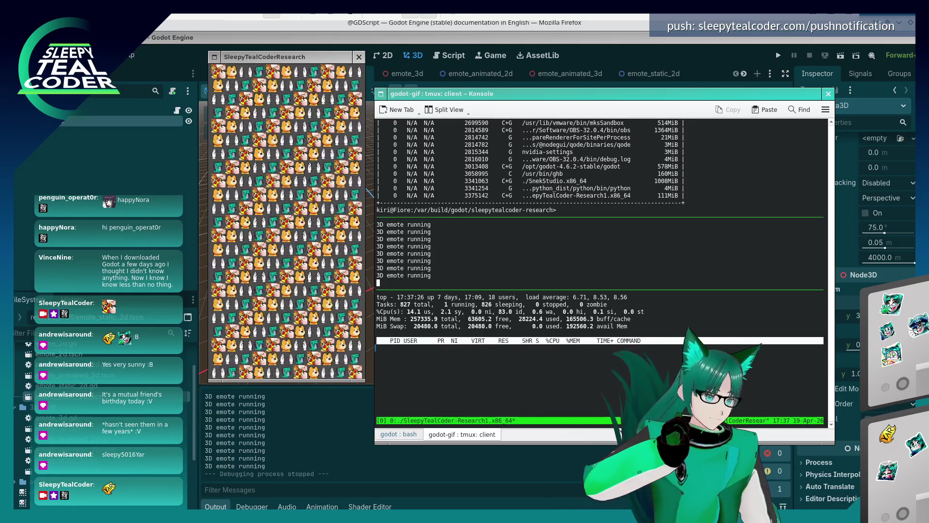
key(ctrl+b)
key(Up)
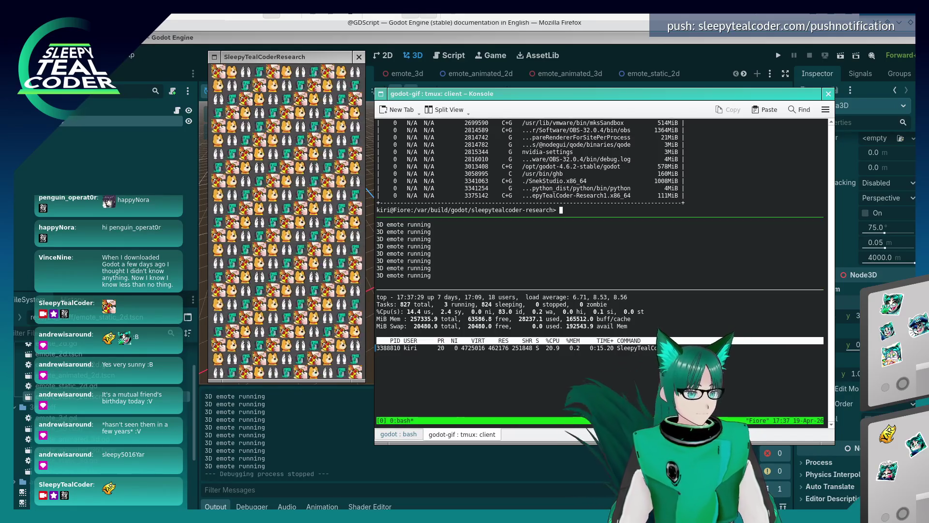
text(nvidia-s)
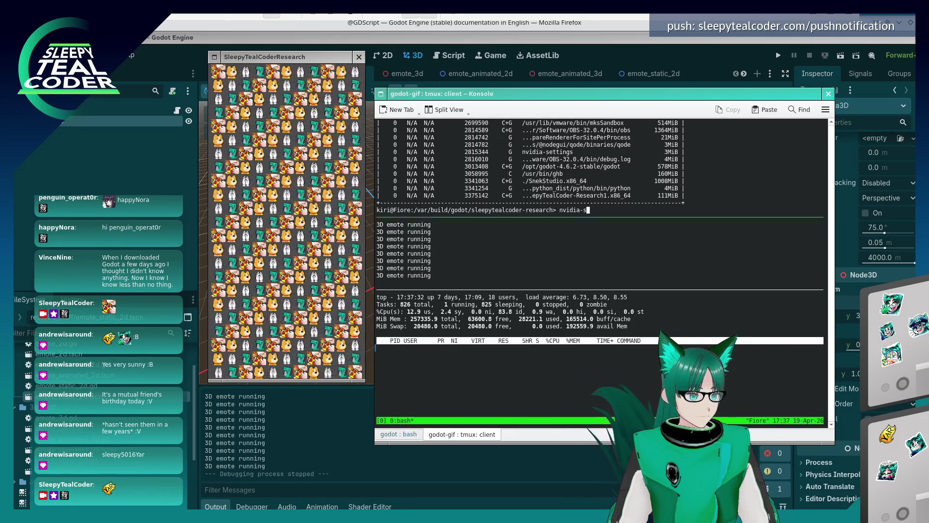
text(mi)
key(Return)
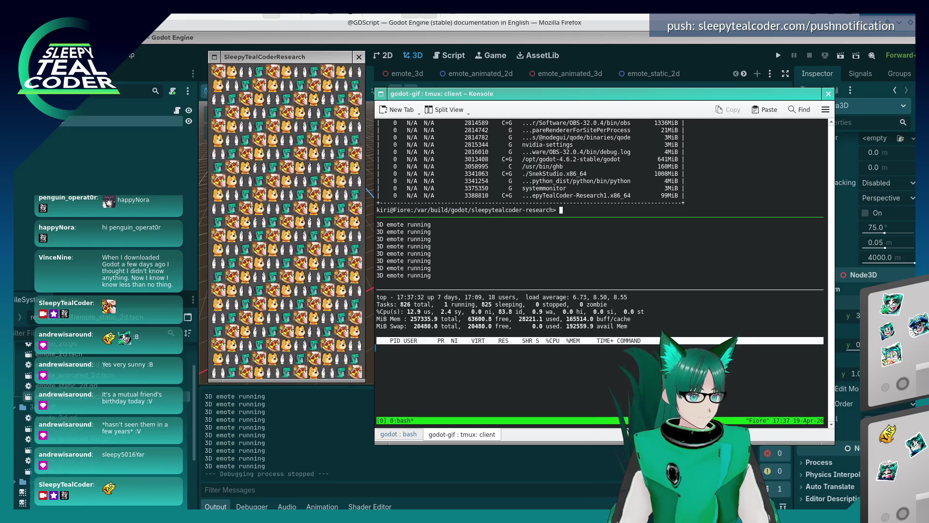
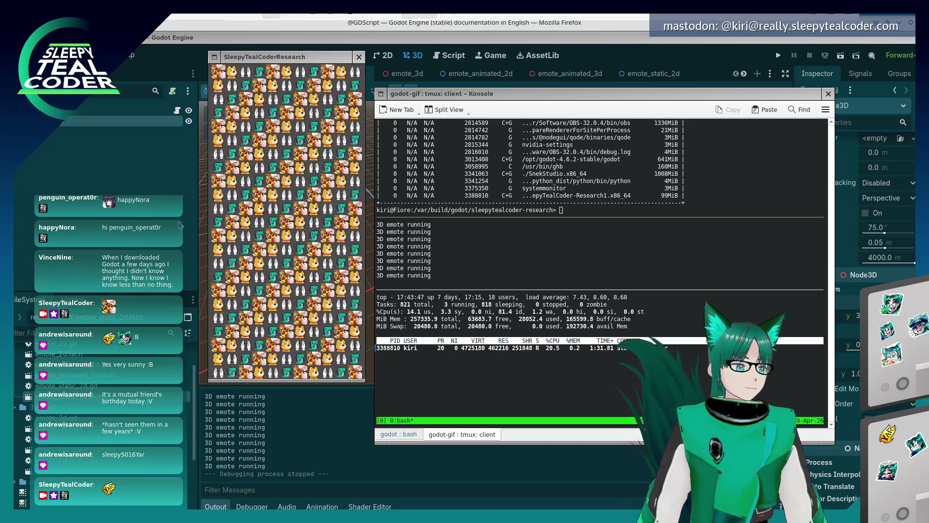
Close the running emote game and bring the Godot editor back to the front.
click(283, 194)
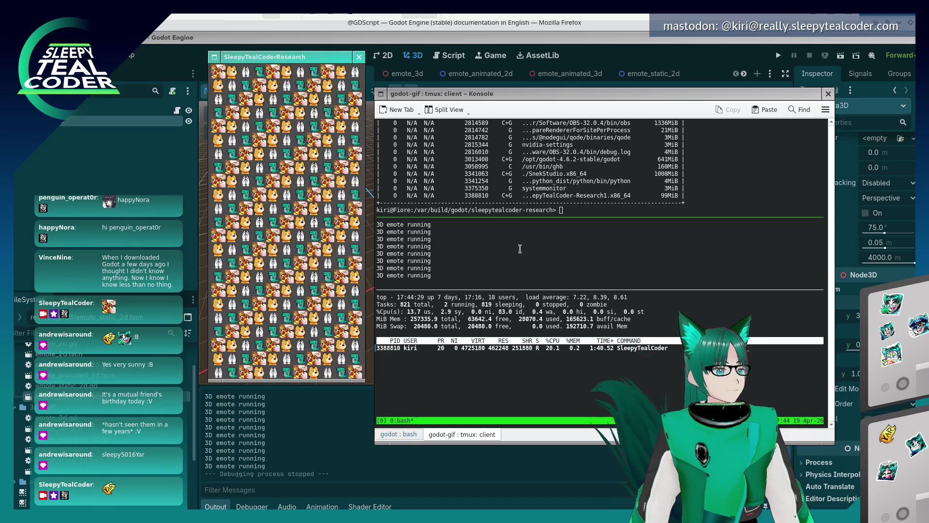
click(359, 57)
click(334, 246)
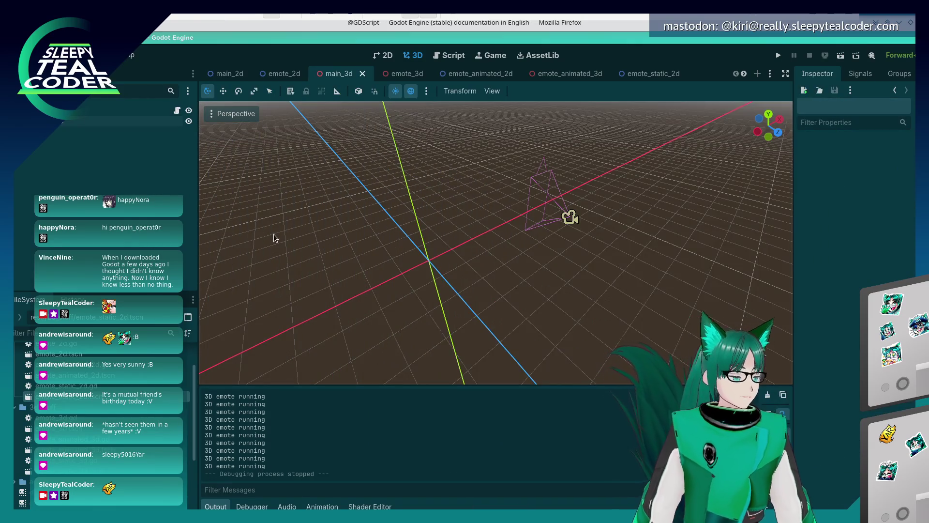
Orbit and zoom the main_3d viewport, briefly selecting the Camera3D to inspect it.
mouse_move(442, 254)
mouse_down()
mouse_move(403, 216)
mouse_move(432, 231)
mouse_up()
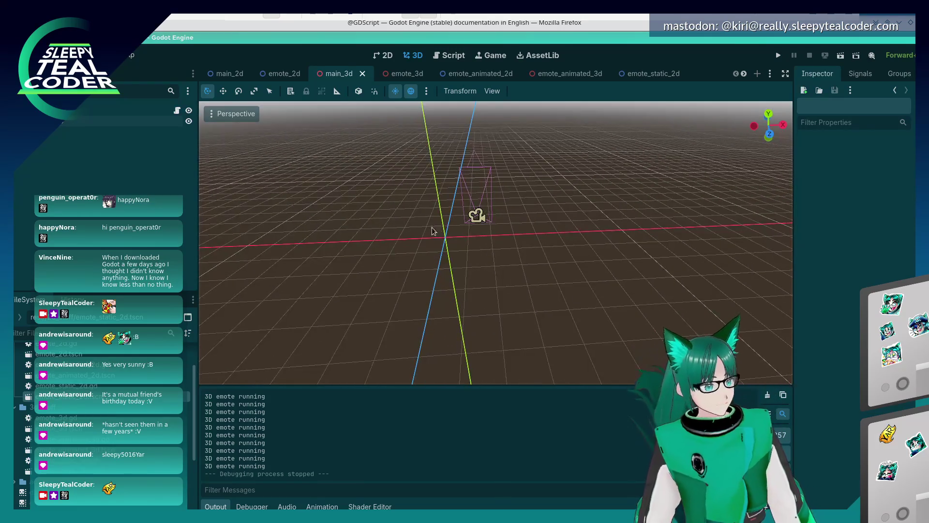
click(478, 220)
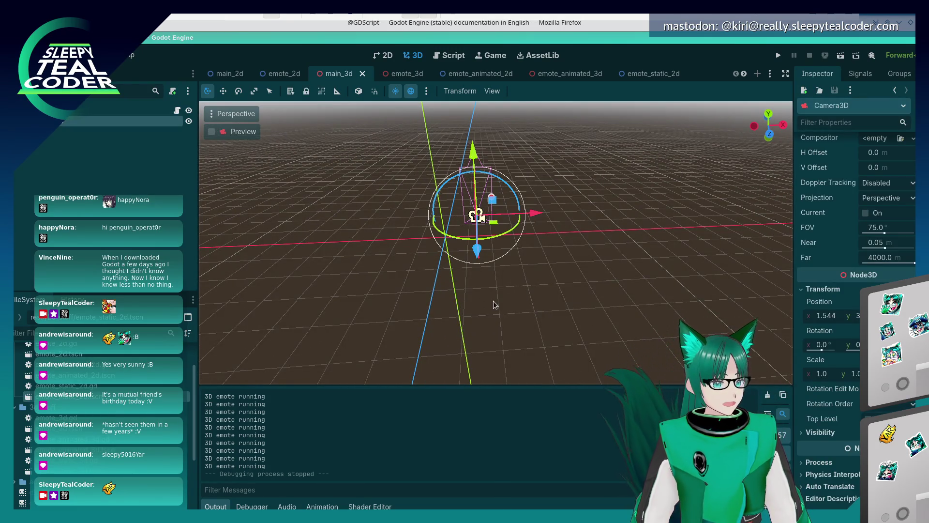
click(450, 320)
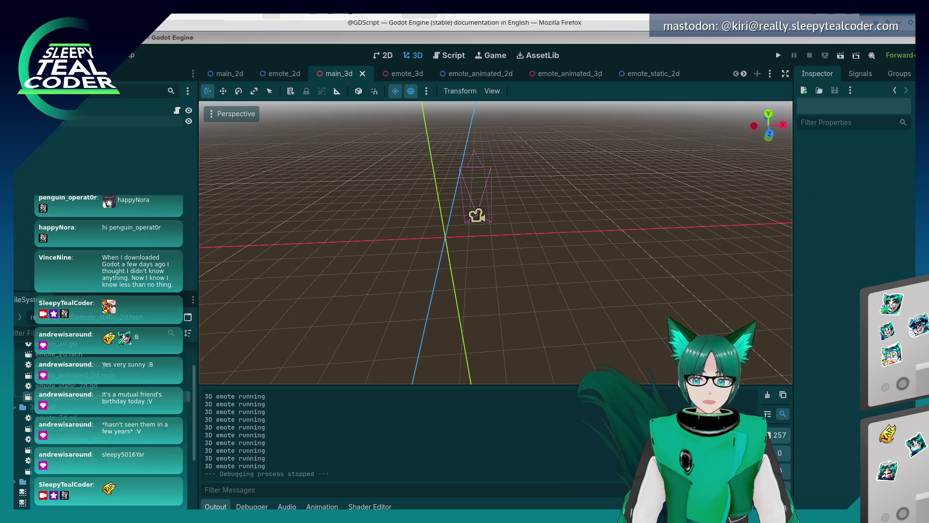
click(486, 276)
scroll(472, 271, down, 2)
drag(472, 275, 485, 277)
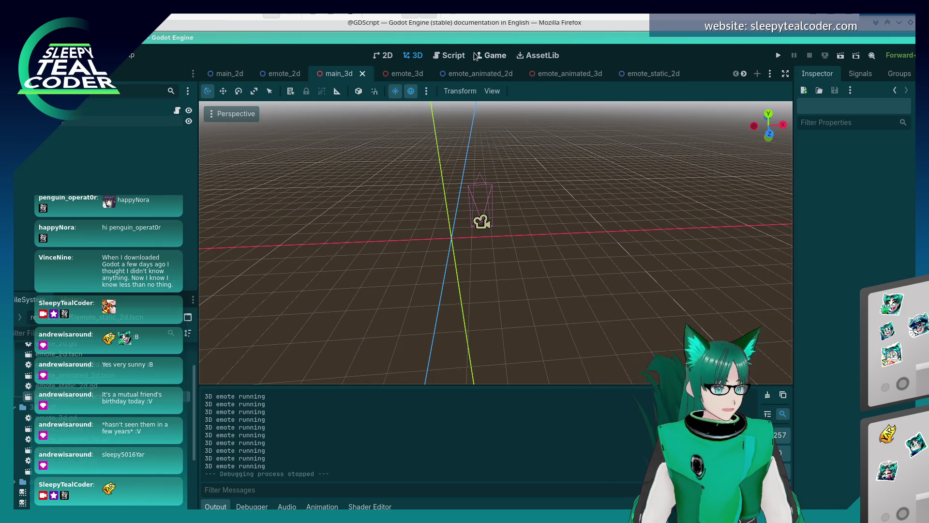
In the Script editor, browse the emote scripts and open main_2d.gd.
click(451, 56)
click(231, 124)
click(231, 131)
click(252, 144)
click(252, 155)
click(247, 188)
Append [Done] to the TODO comments on lines 6, 7 and 8.
click(578, 170)
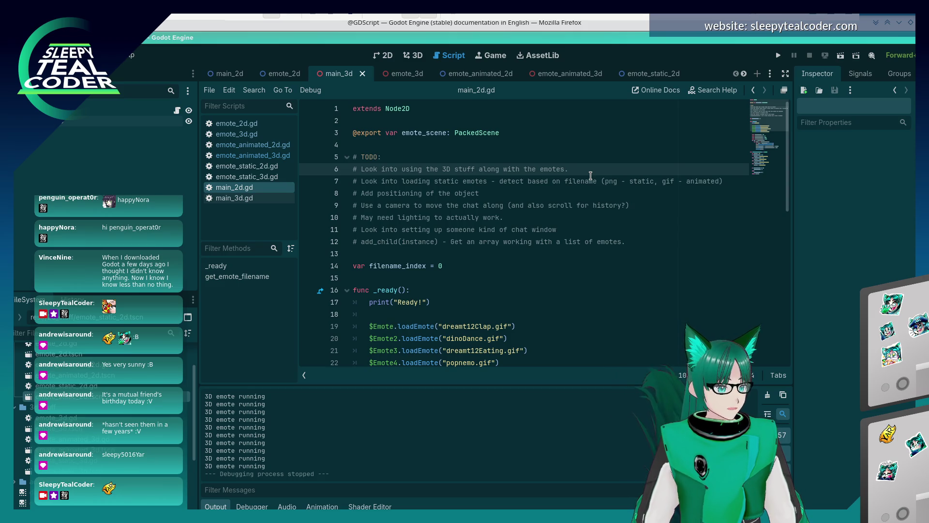
text( [Done])
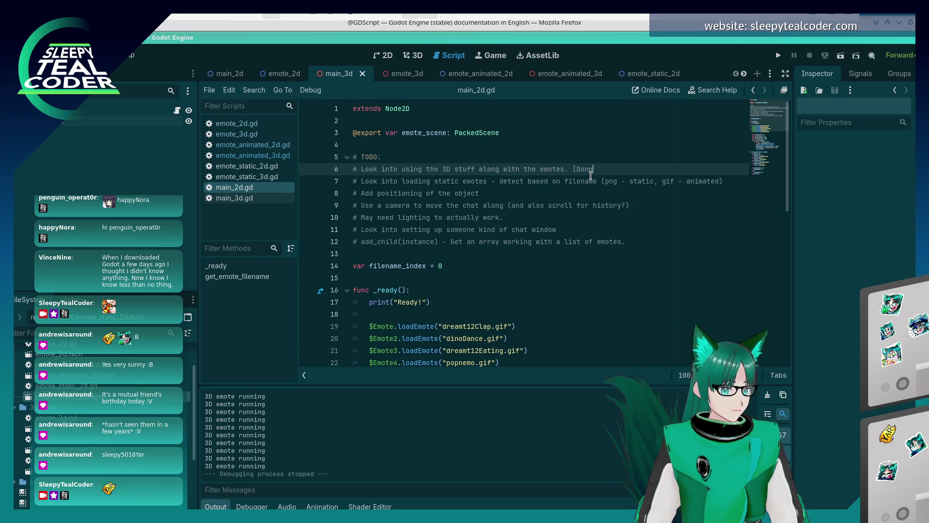
key(Down)
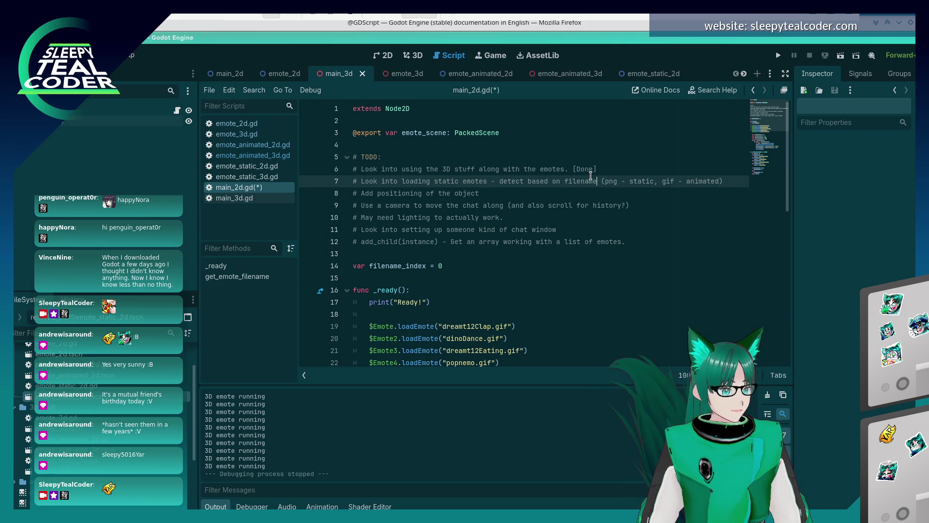
text([Done])
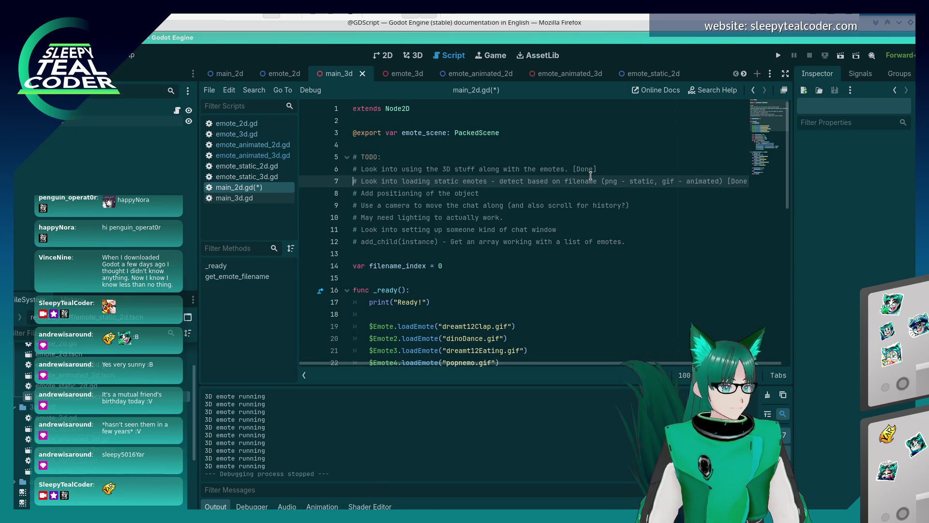
key(Down)
key(Home)
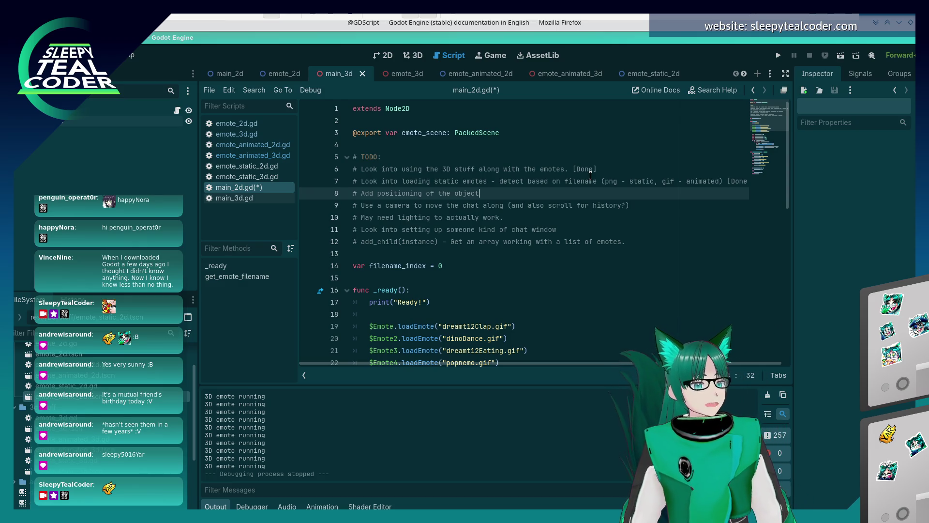
text( [D)
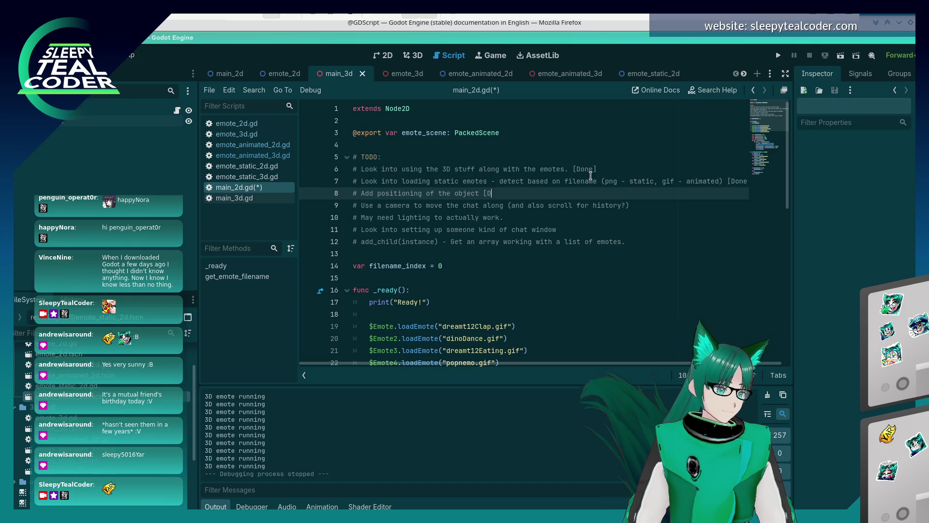
text(one])
Move down to the line 12 TODO comment and append [Done] to it.
key(Down)
key(End)
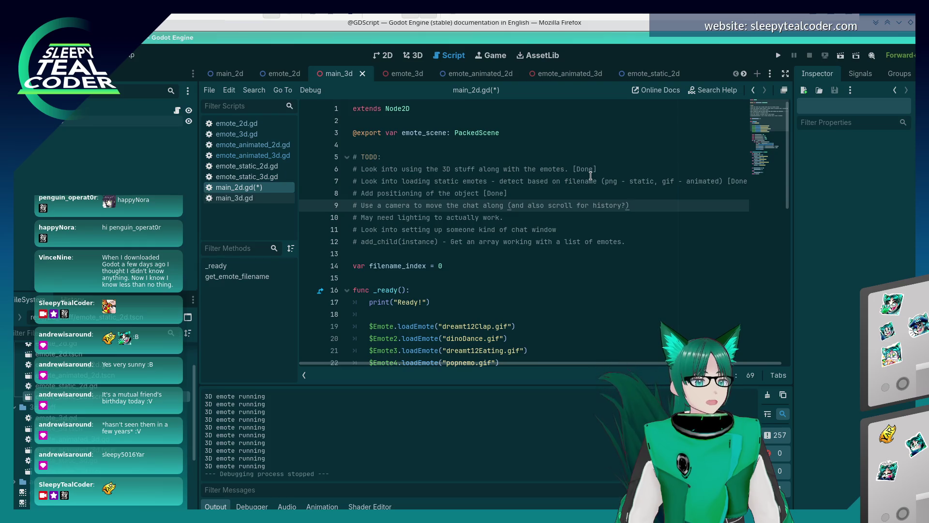
key(Down)
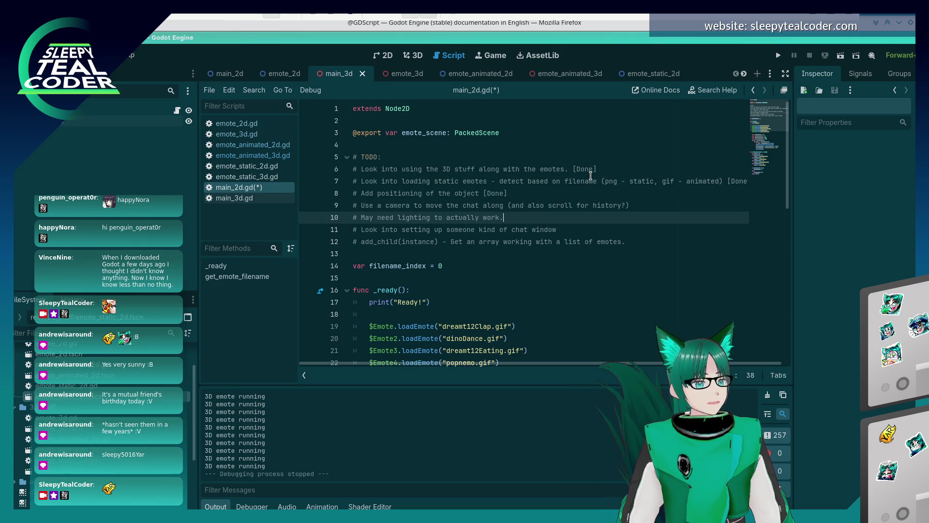
key(Down)
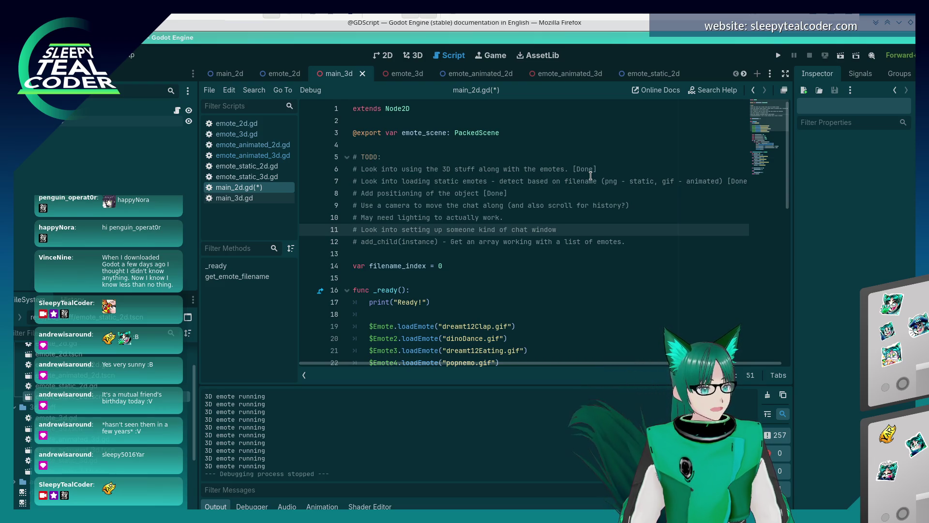
key(Down)
key(Up)
key(Down)
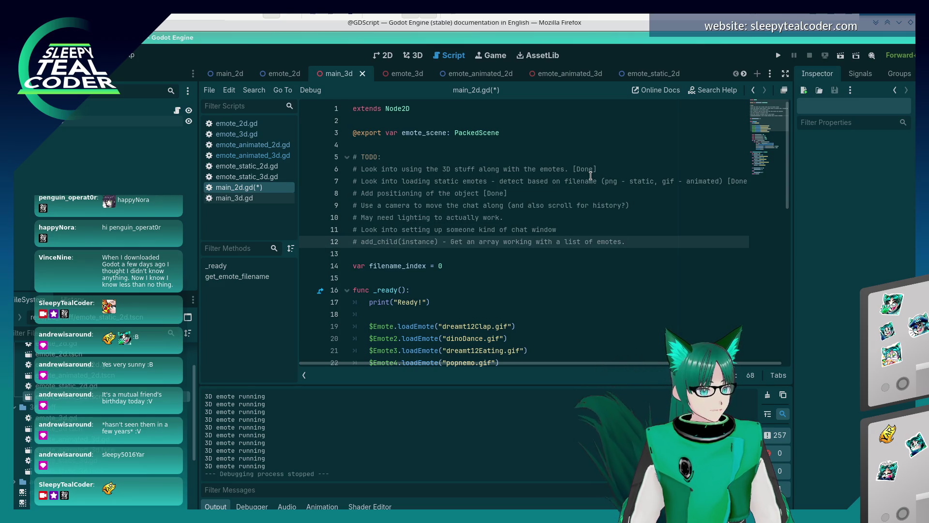
text( [Done[)
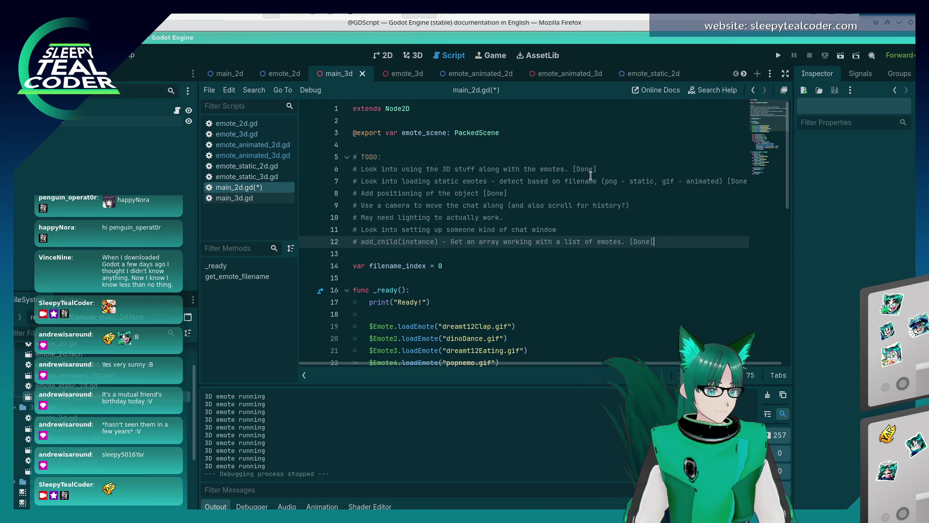
text(])
key(Up)
key(Up)
key(Up)
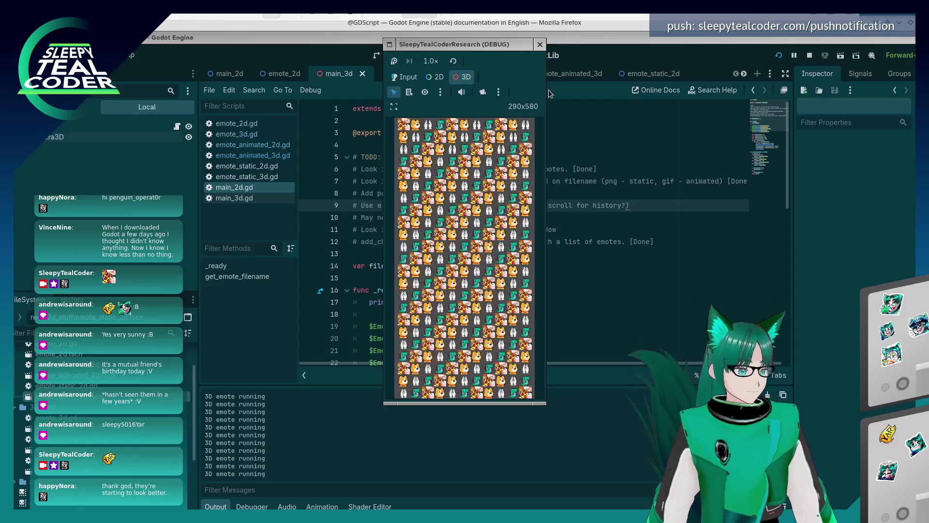
Pick an emote in the running game to view its remote AnimatedSprite3D, then close the game.
click(542, 76)
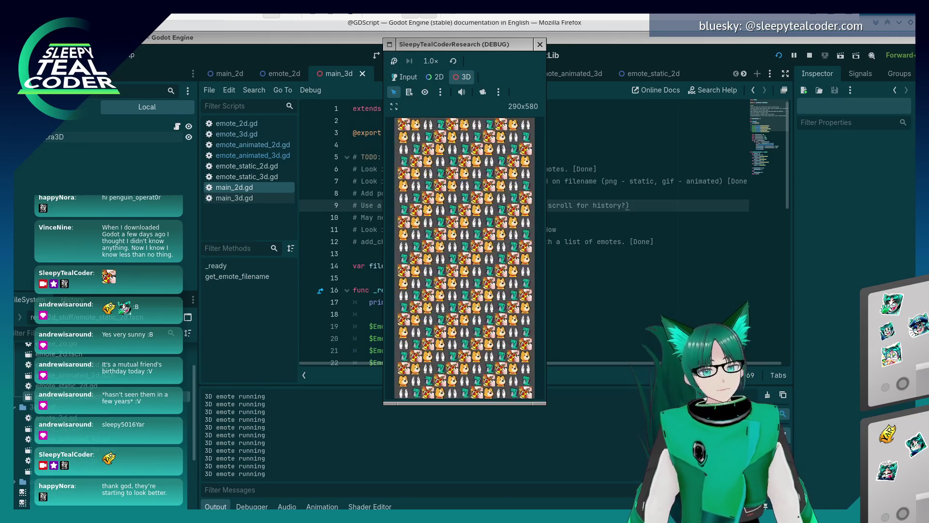
click(452, 197)
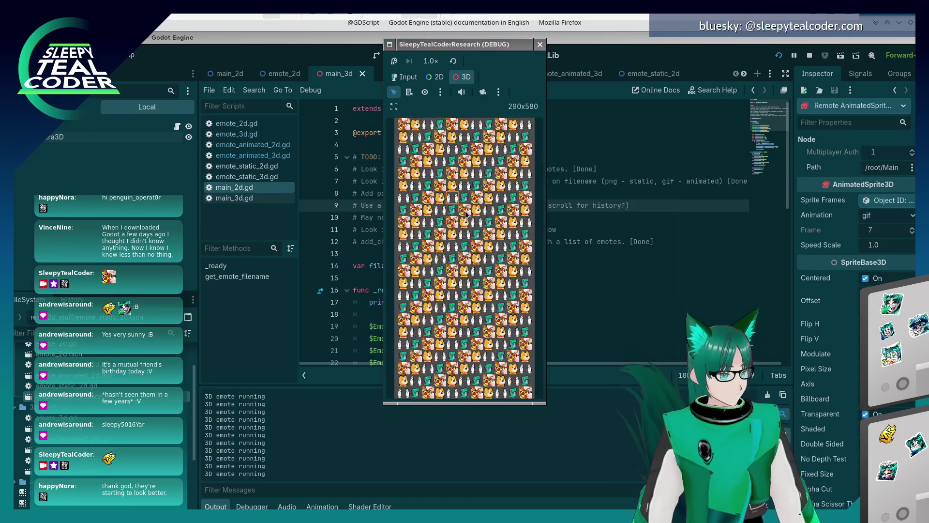
click(540, 44)
click(465, 283)
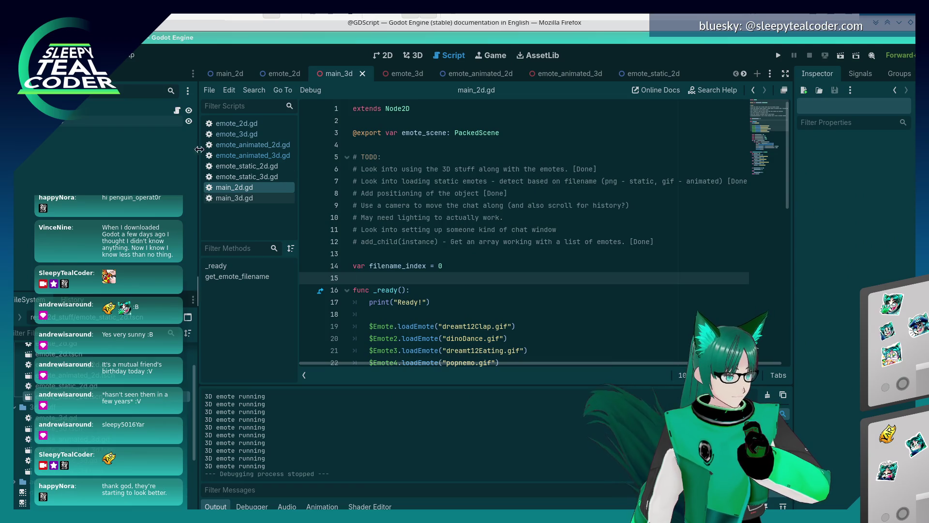
Open emote_3d.gd and the Project Settings Input Map, briefly showing built-in actions.
click(226, 135)
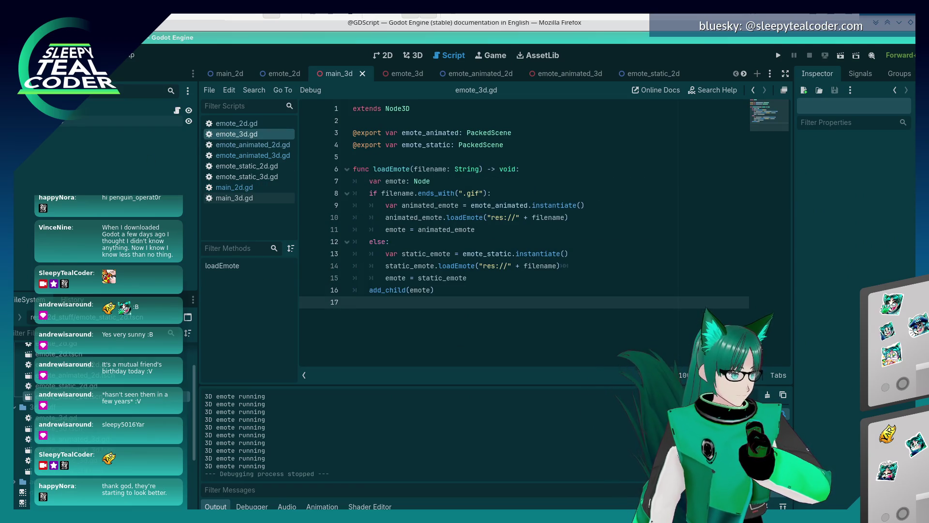
click(128, 55)
click(160, 70)
click(224, 202)
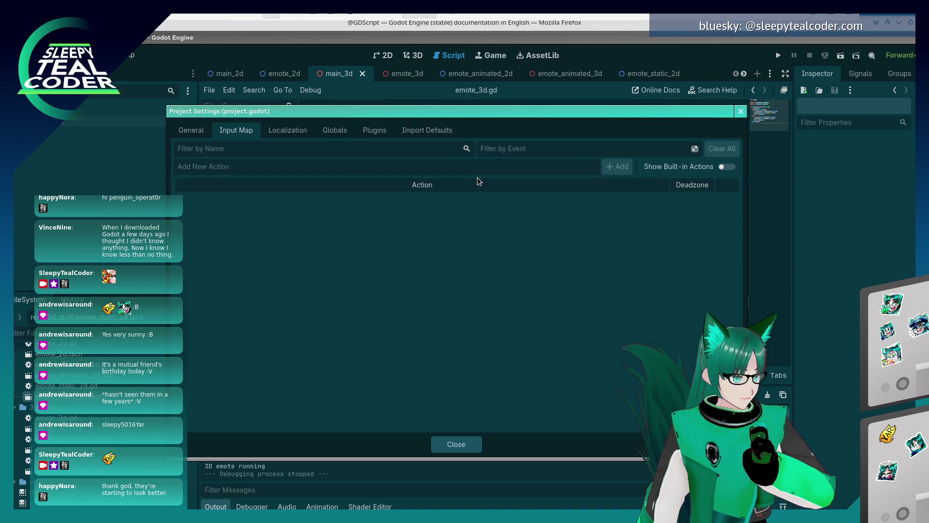
click(727, 168)
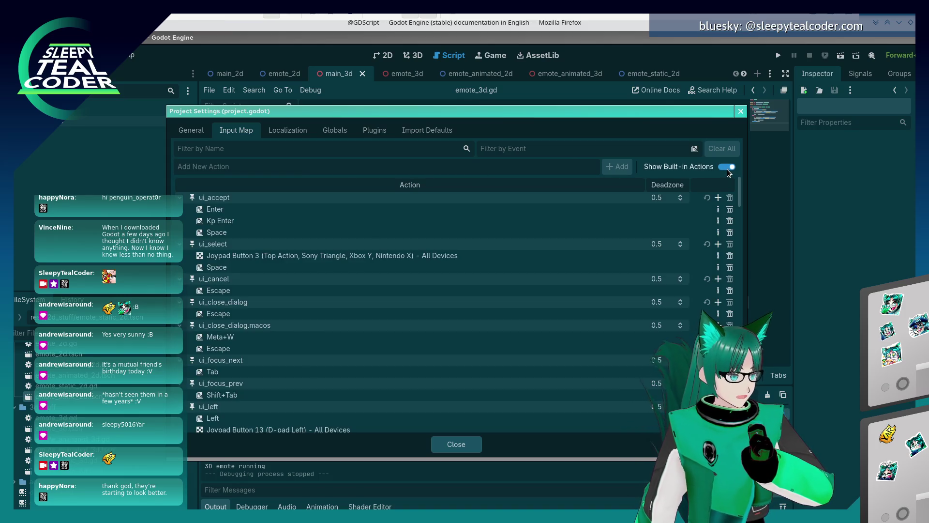
mouse_move(738, 187)
mouse_down()
mouse_move(739, 397)
mouse_move(713, 210)
mouse_up()
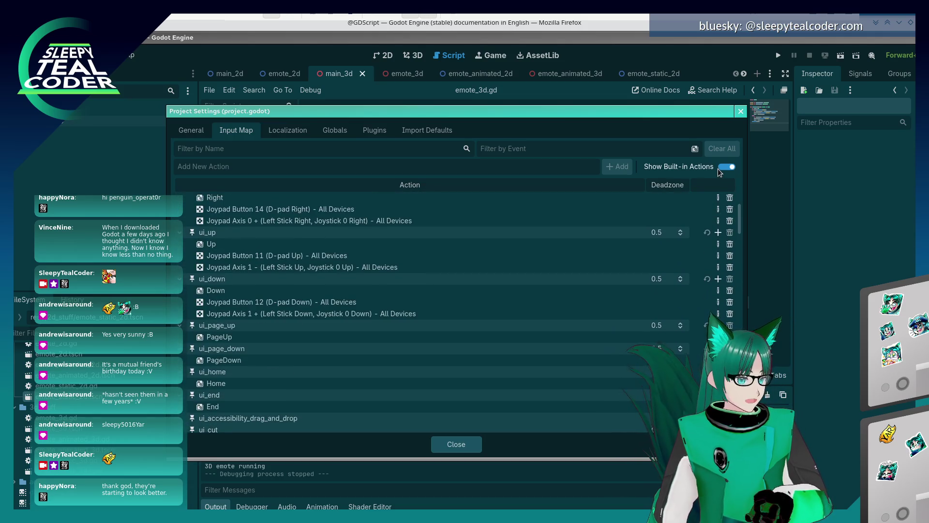
click(721, 168)
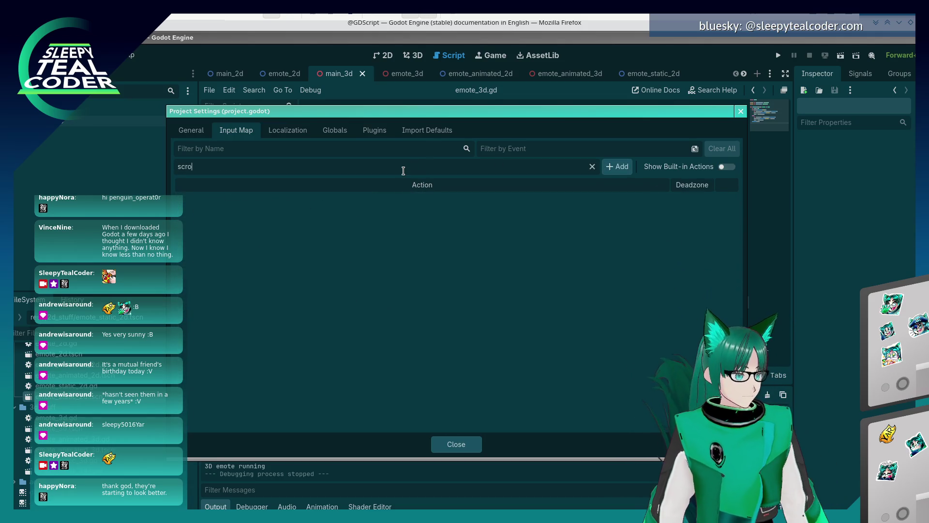
Add a scroll_up input action bound to Mouse Wheel Up.
click(616, 168)
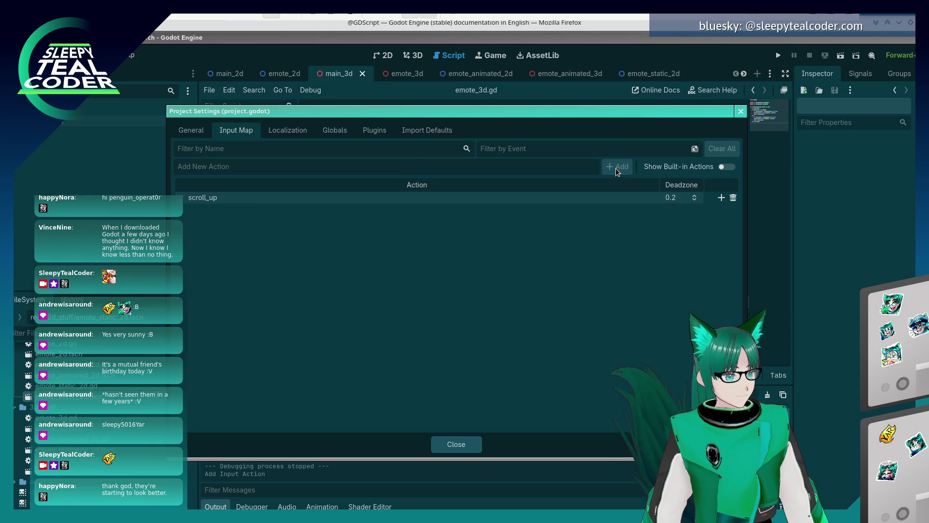
click(721, 198)
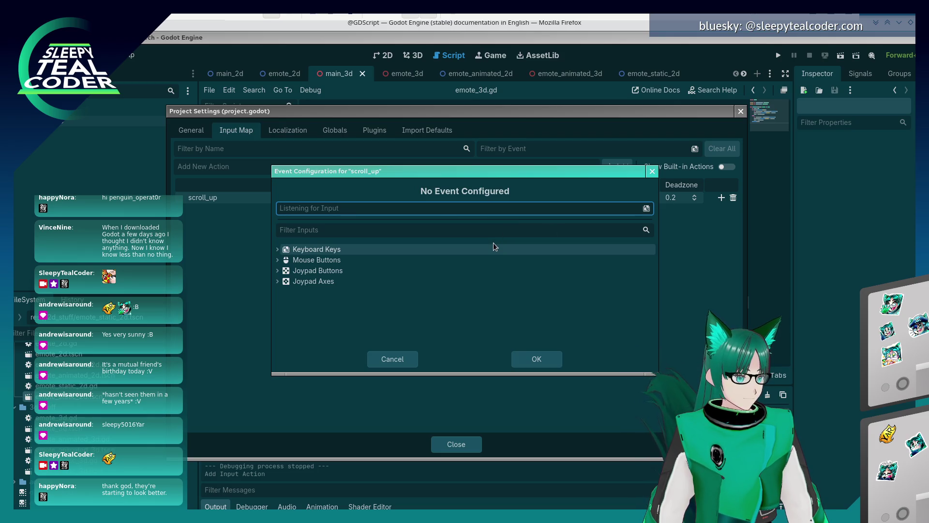
click(453, 207)
scroll(457, 212, up, 1)
scroll(420, 263, down, 1)
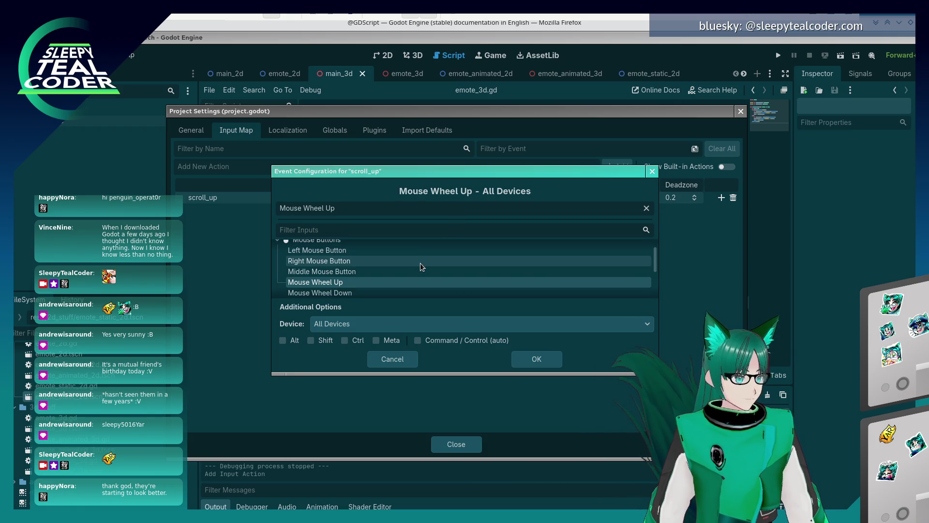
click(540, 362)
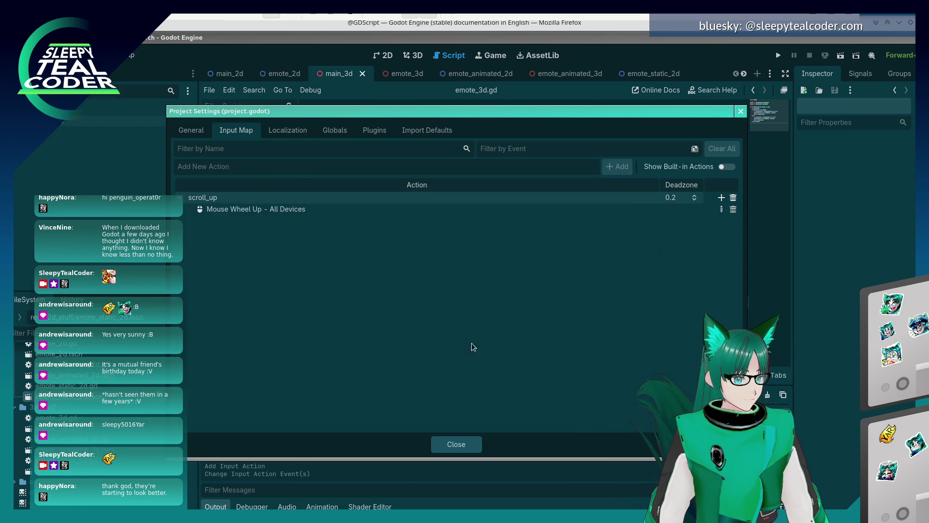
Add a scroll_down action bound to Mouse Wheel Down and close Project Settings.
text(scro)
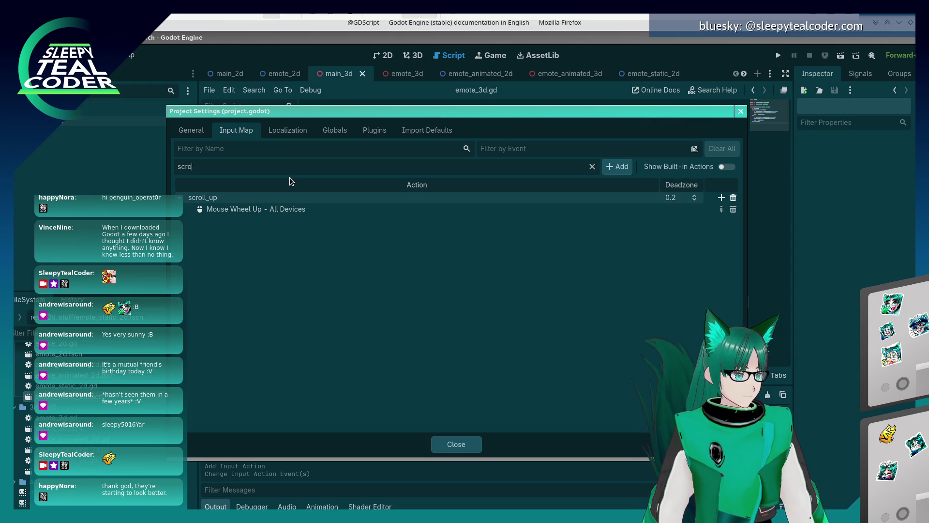
text(ll_down)
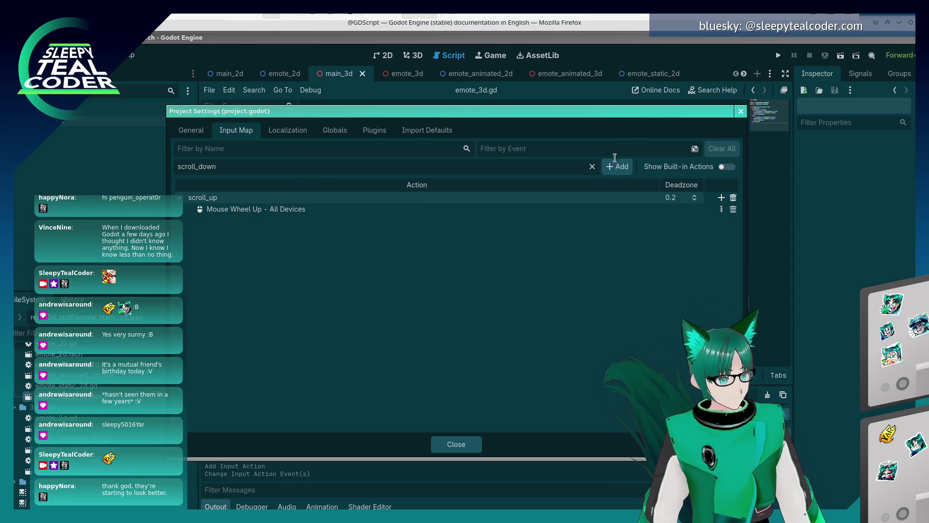
key(Return)
click(721, 221)
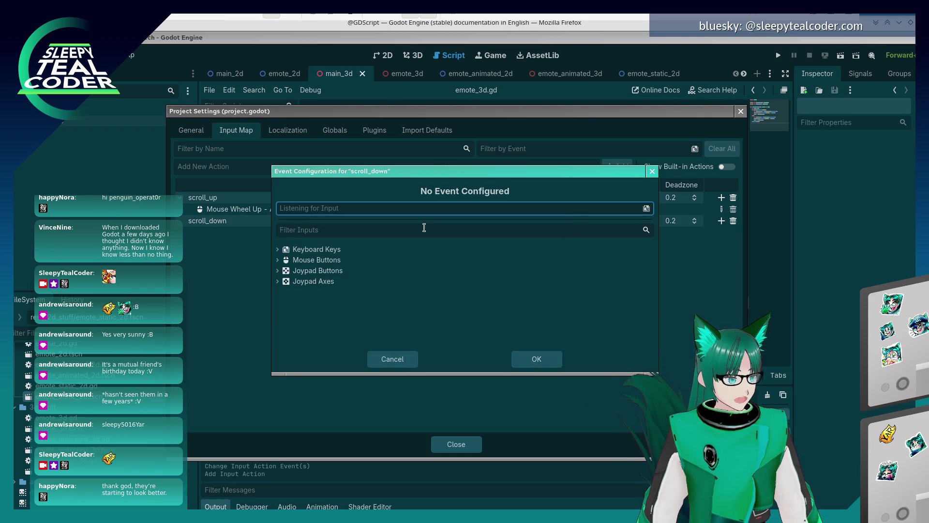
scroll(412, 210, down, 1)
click(536, 358)
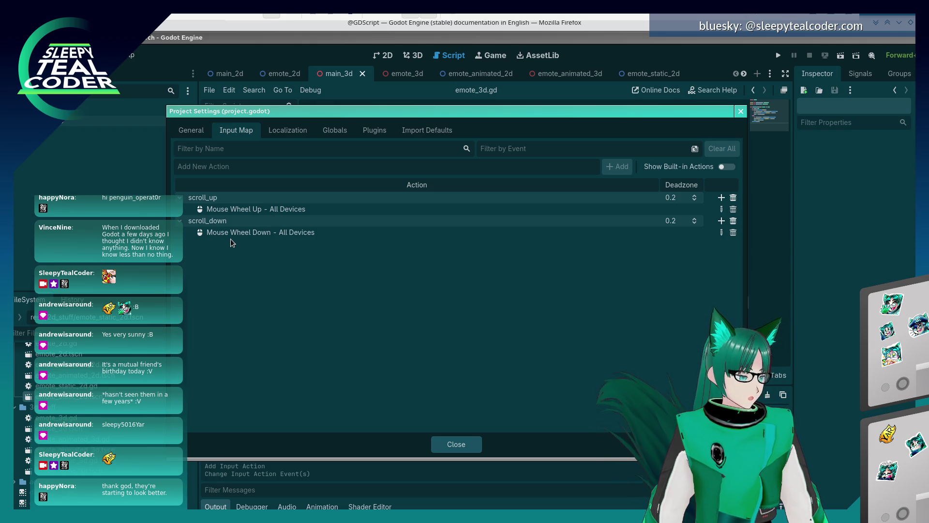
click(472, 443)
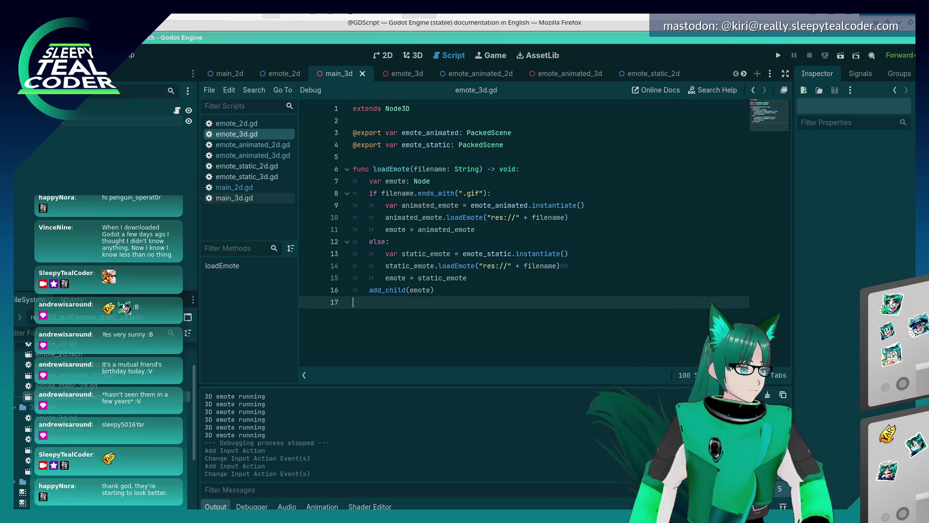
click(48, 55)
Add a middle_click action bound to Middle Mouse Button, then start a new line after loadEmote.
click(72, 70)
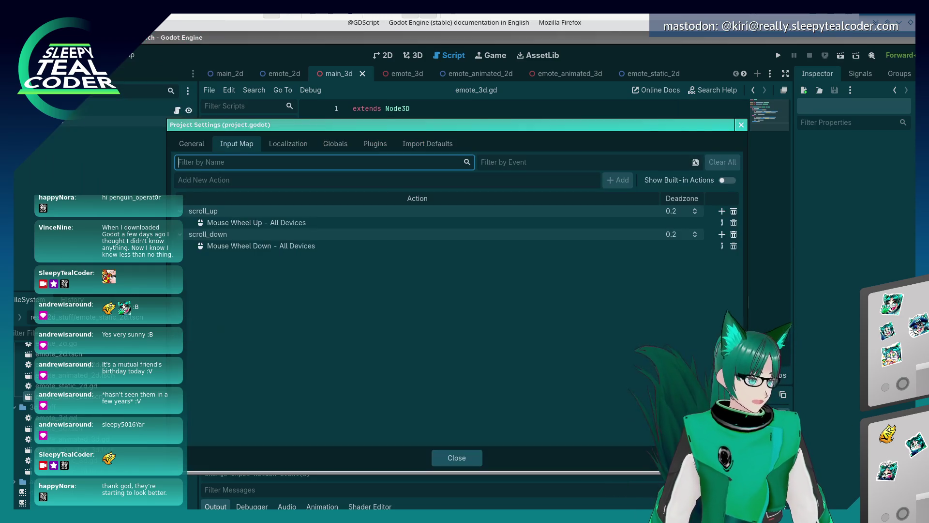
click(222, 183)
text(middle_click)
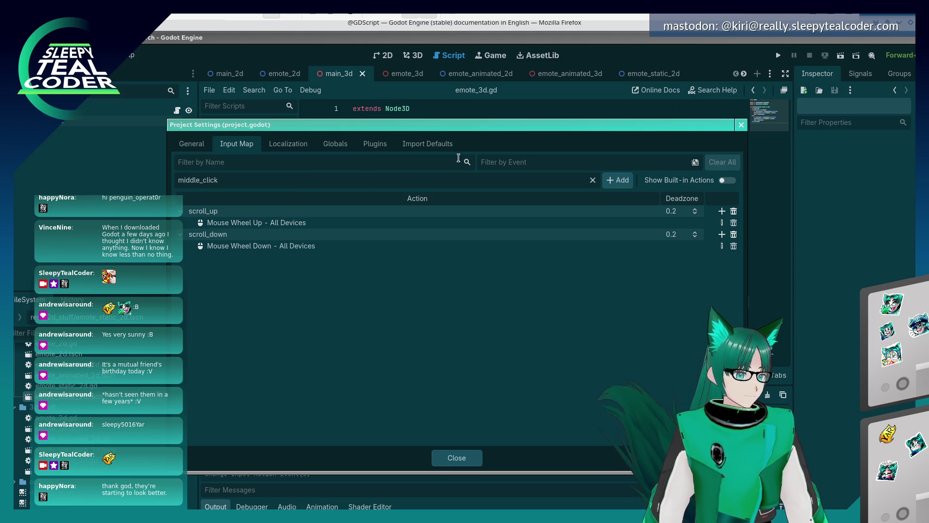
click(631, 180)
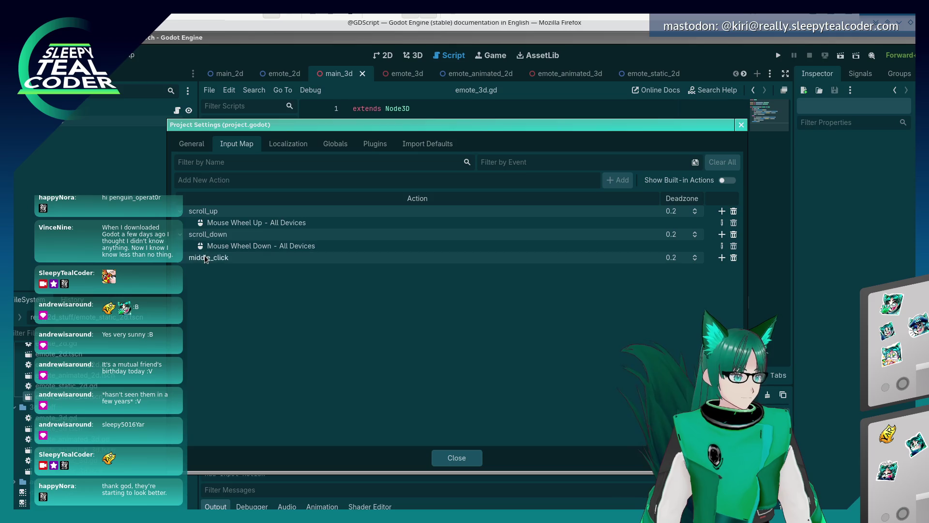
click(710, 259)
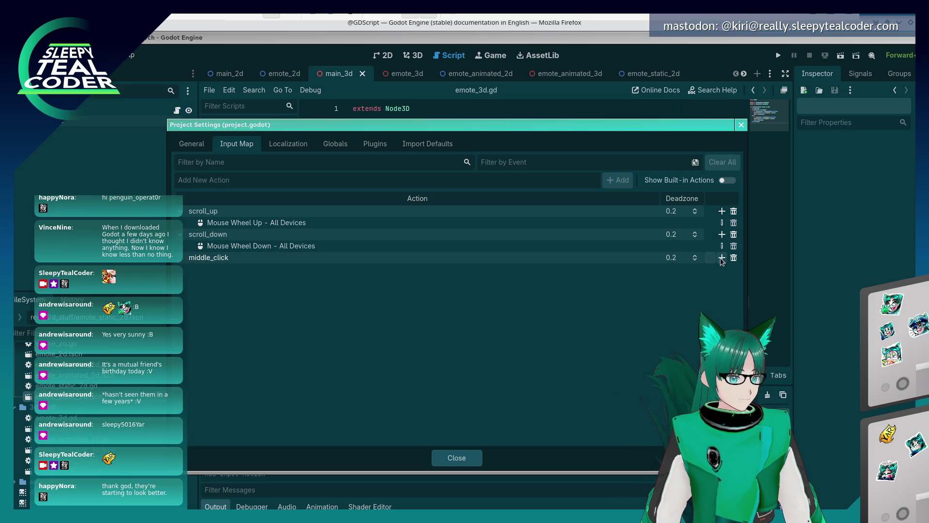
click(723, 258)
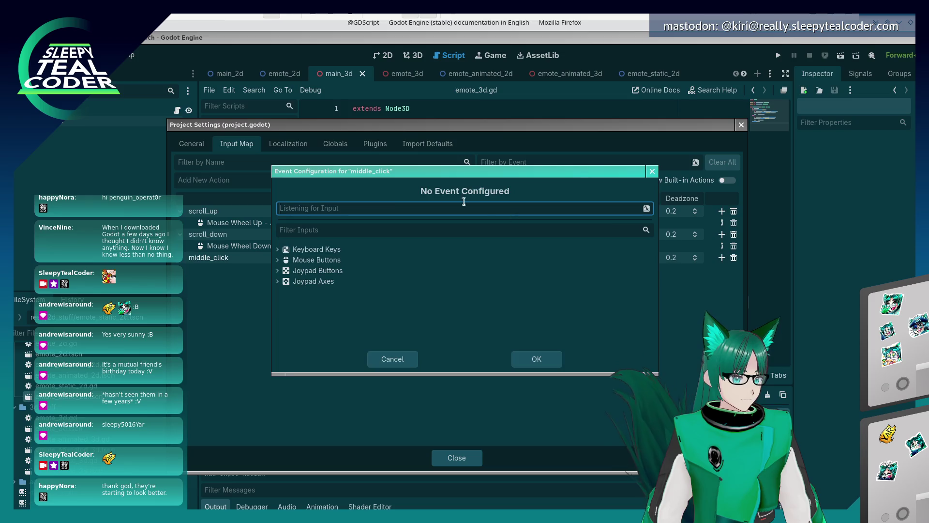
middle_click(389, 207)
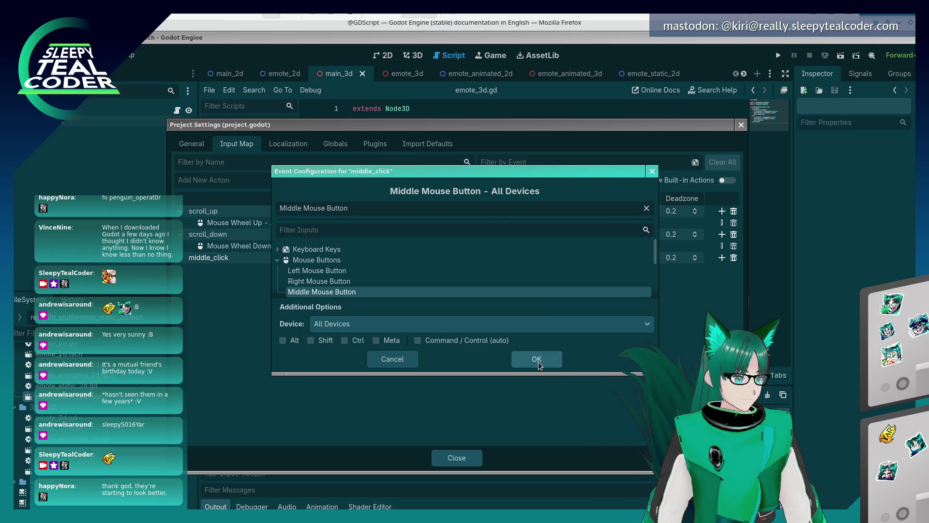
click(538, 360)
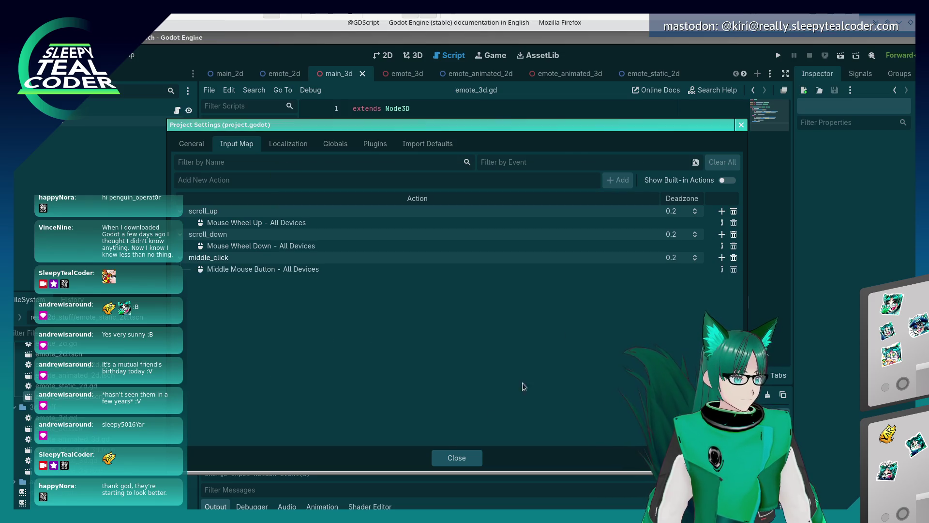
click(456, 460)
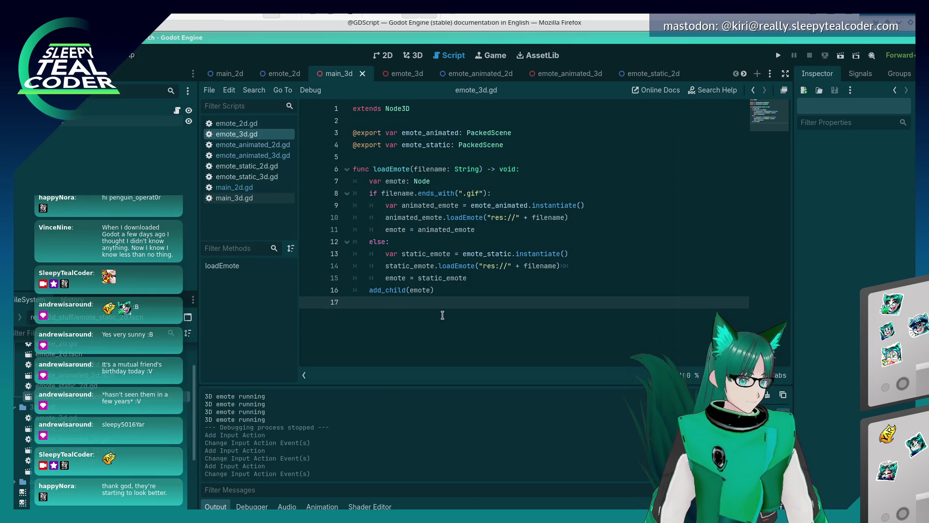
key(Return)
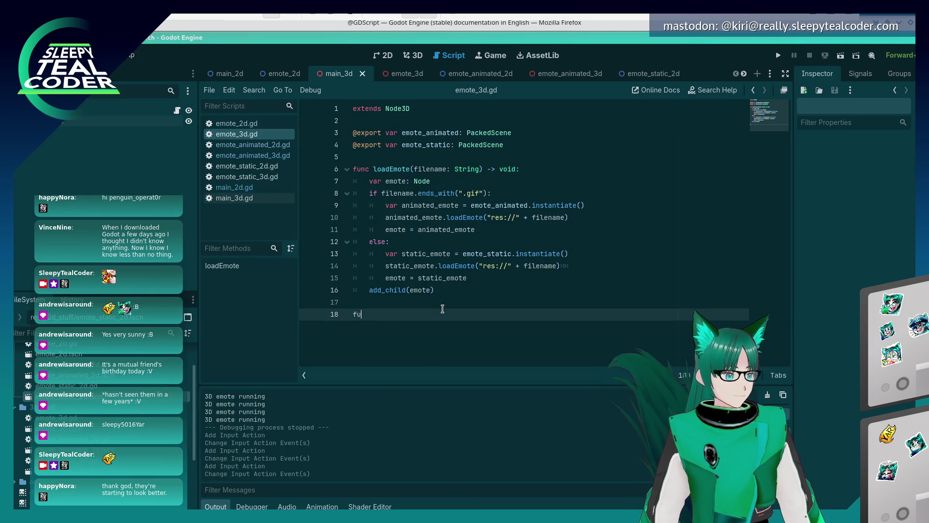